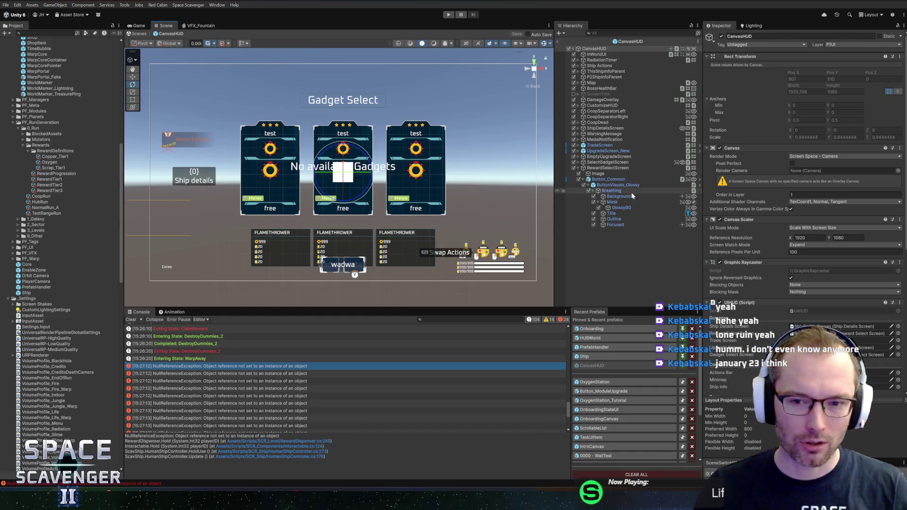
Collapse Button_Common in the Hierarchy and raise the Console divider slightly
left_click(585, 179)
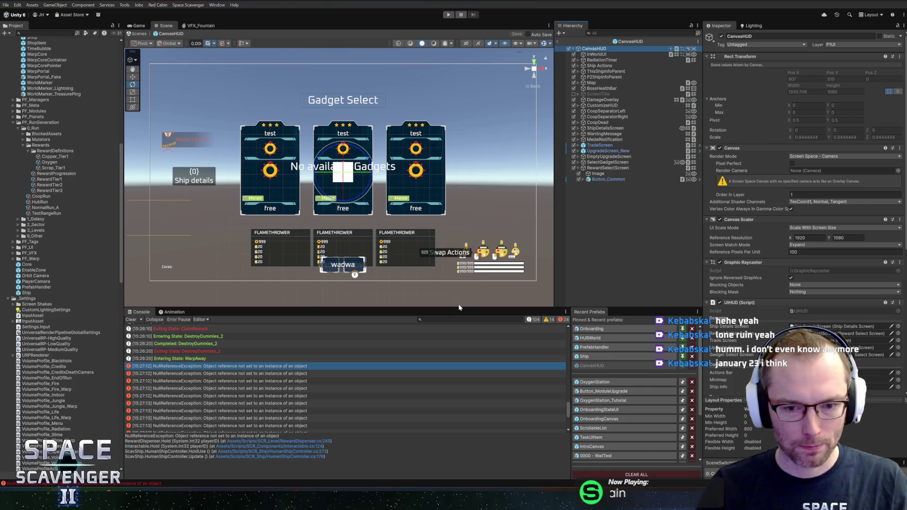
left_click_drag(459, 305, 459, 300)
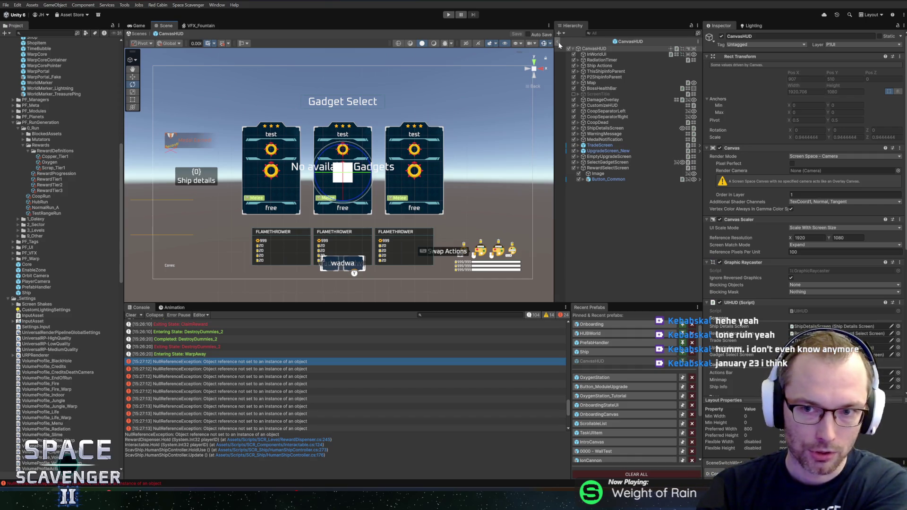
Exit Prefab Mode back to the Core scene and select the first NullReferenceException entry
left_click(558, 42)
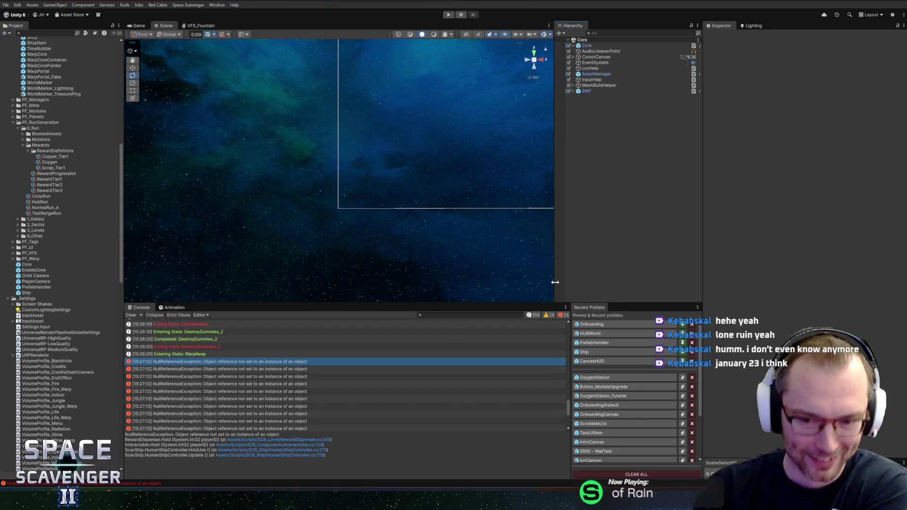
left_click(280, 369)
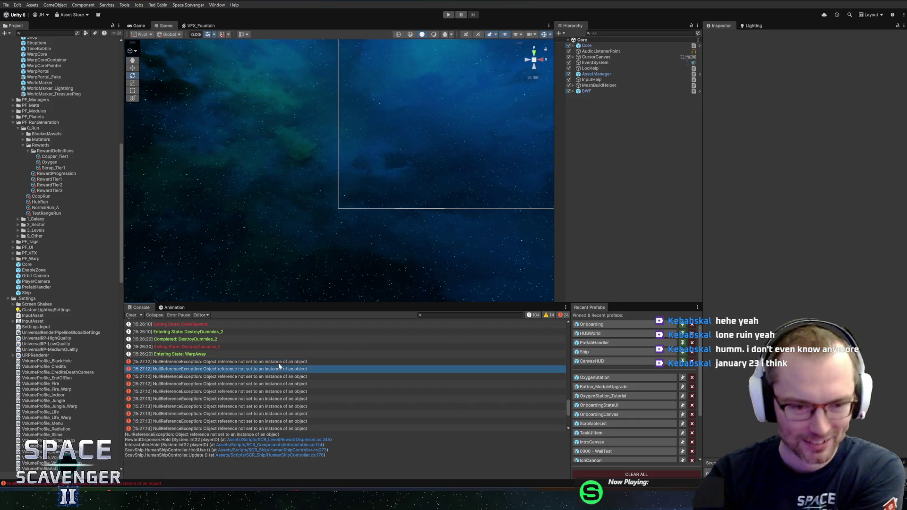
left_click(281, 363)
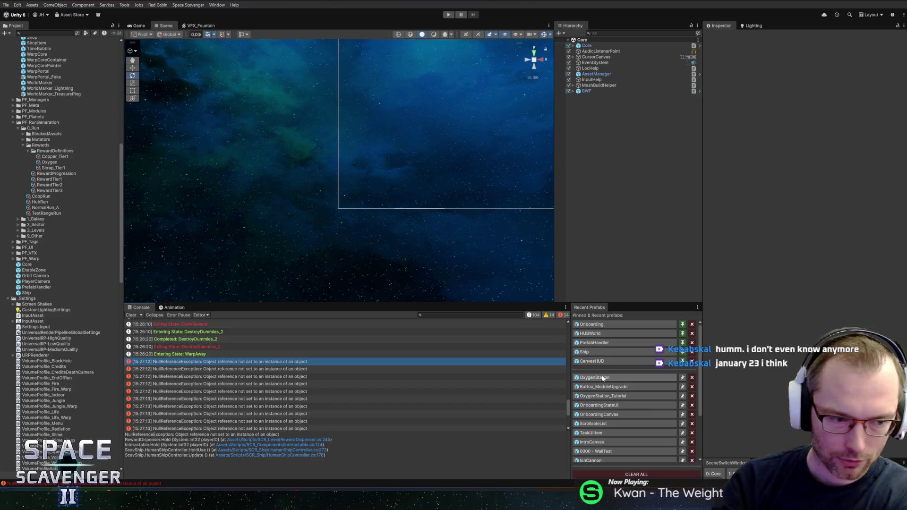
Collapse _Settings, shorten the Console, and read the 15:27:12 error's stack trace
left_click(9, 300)
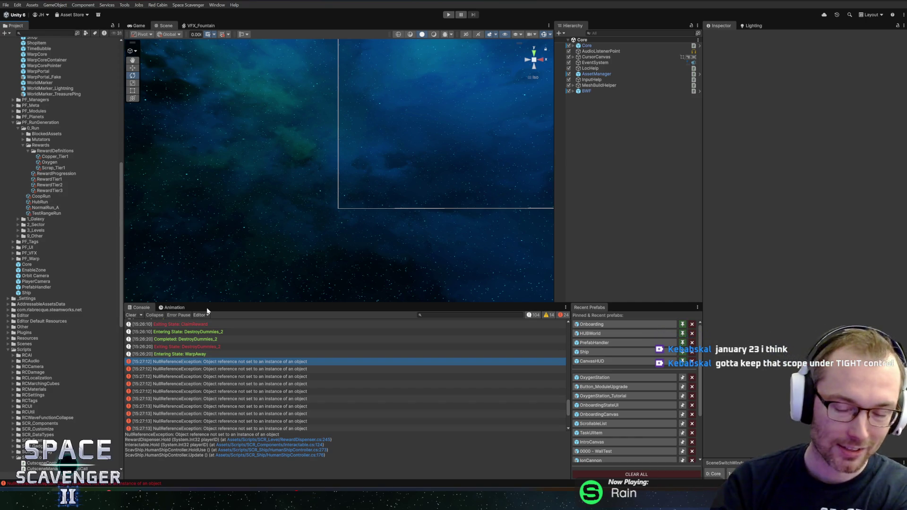
left_click_drag(300, 303, 307, 306)
scroll(449, 407, "down", 5)
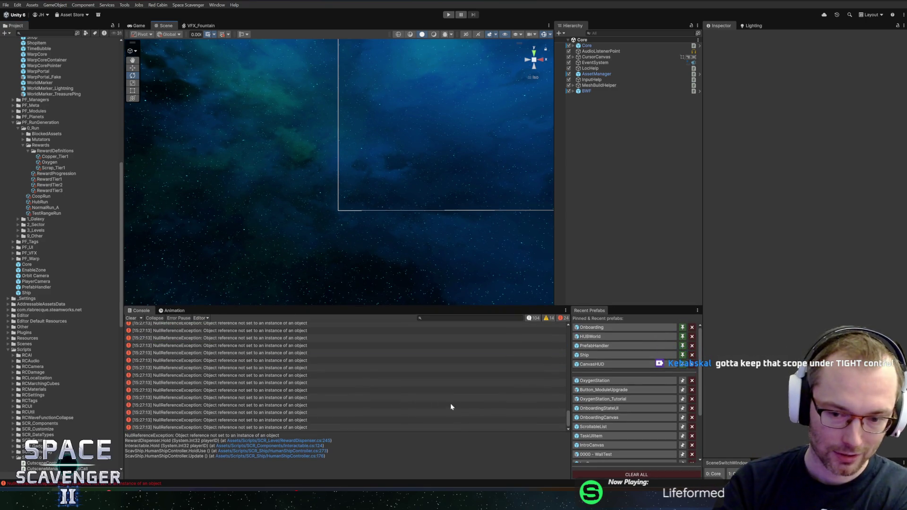
scroll(377, 404, "up", 3)
left_click(281, 371)
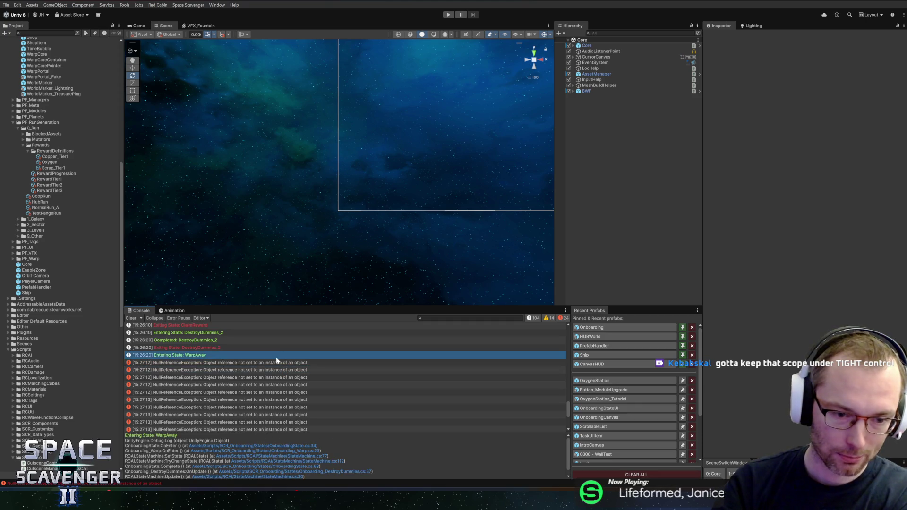
left_click(281, 364)
left_click(284, 368)
left_click(287, 365)
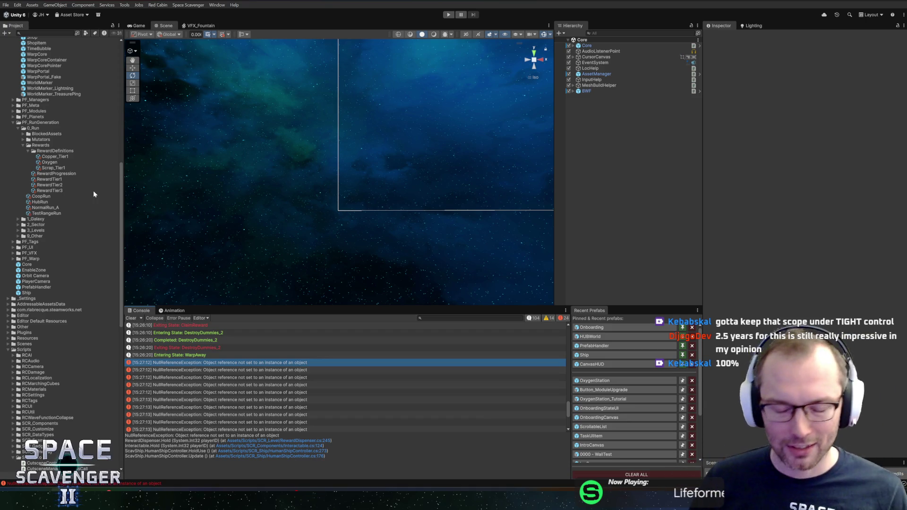
Inspect Copper_Tier1's Currency Reward preset change amounts
left_click(49, 158)
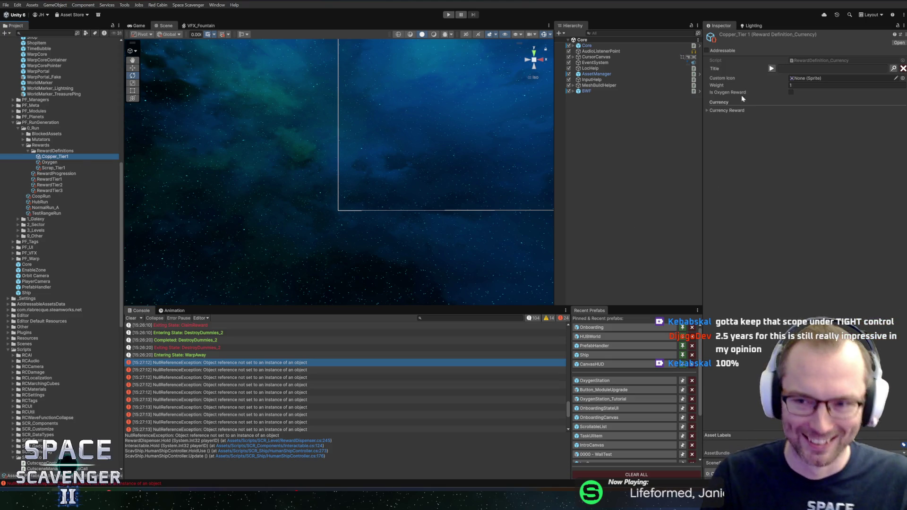
left_click(730, 110)
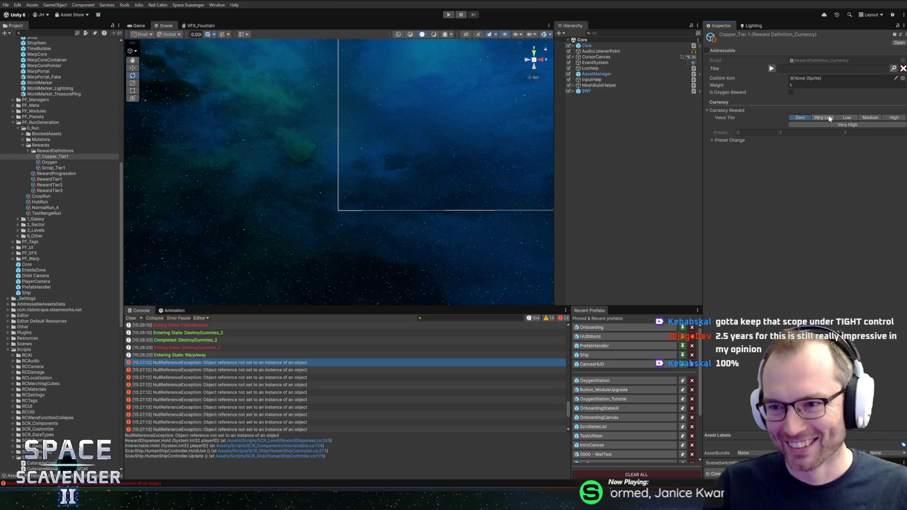
left_click(730, 141)
left_click(812, 148)
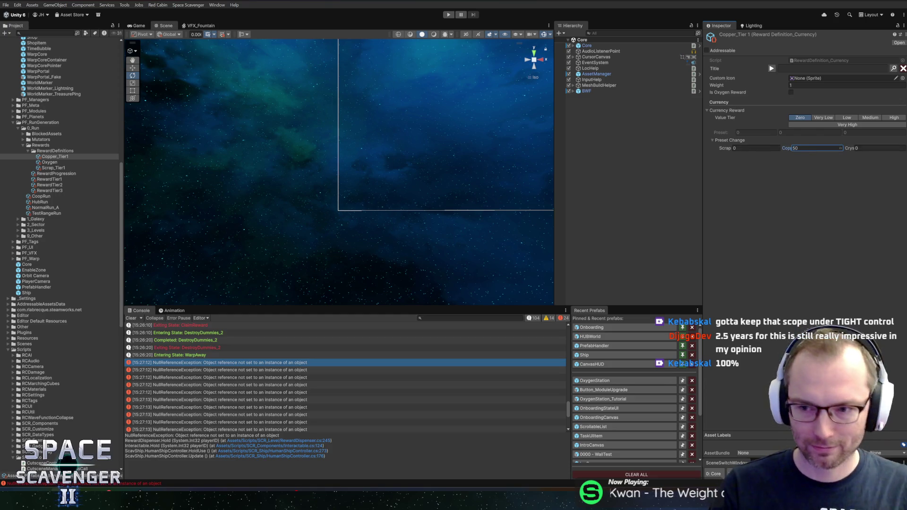
Set Scrap_Tier1's preset change Scrap amount to 100
left_click(52, 168)
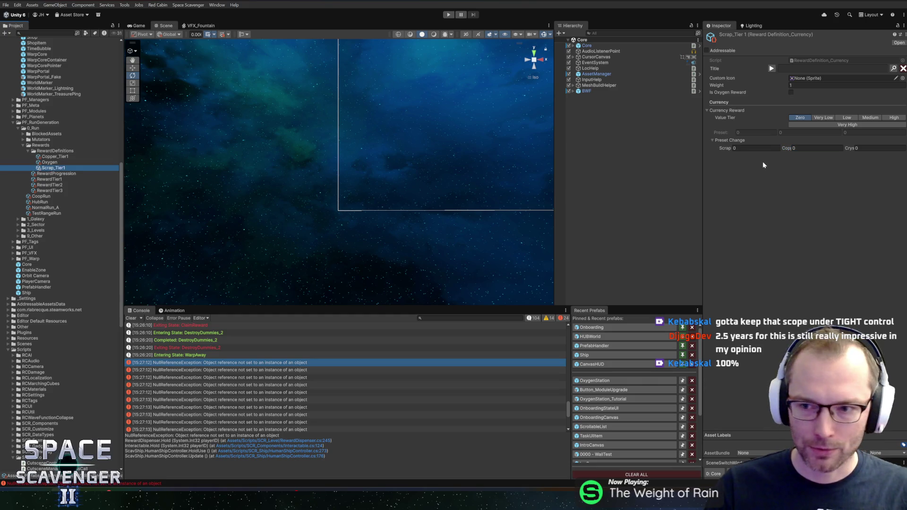
left_click(756, 149)
type("100")
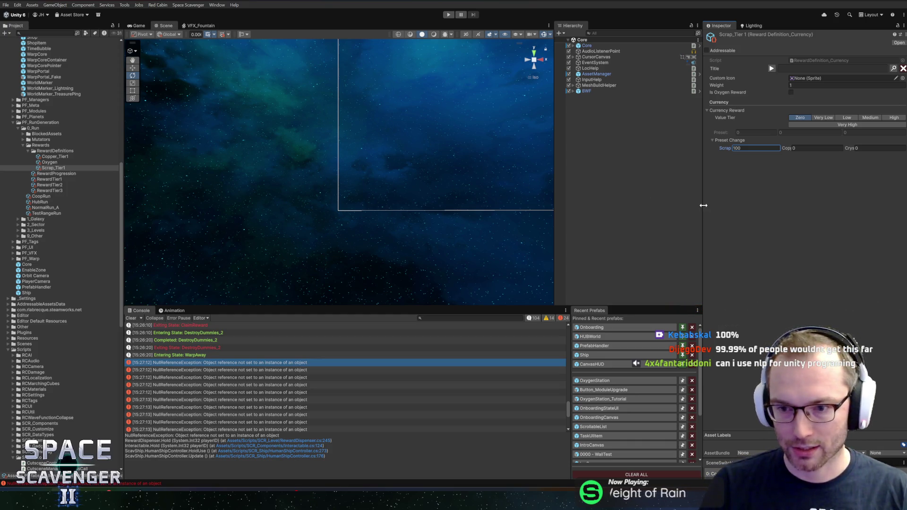
left_click_drag(703, 205, 705, 205)
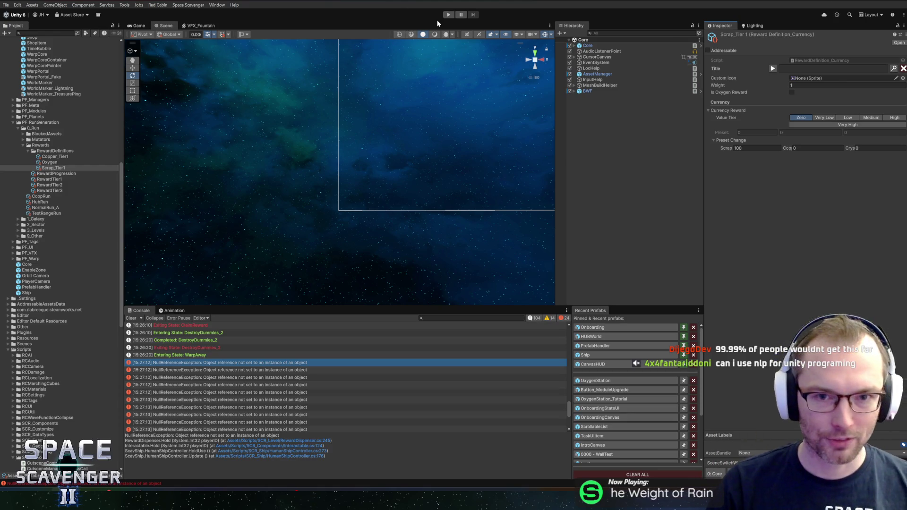
Enter Play mode in a maximized Game view and fly the ship to the station
left_click(449, 14)
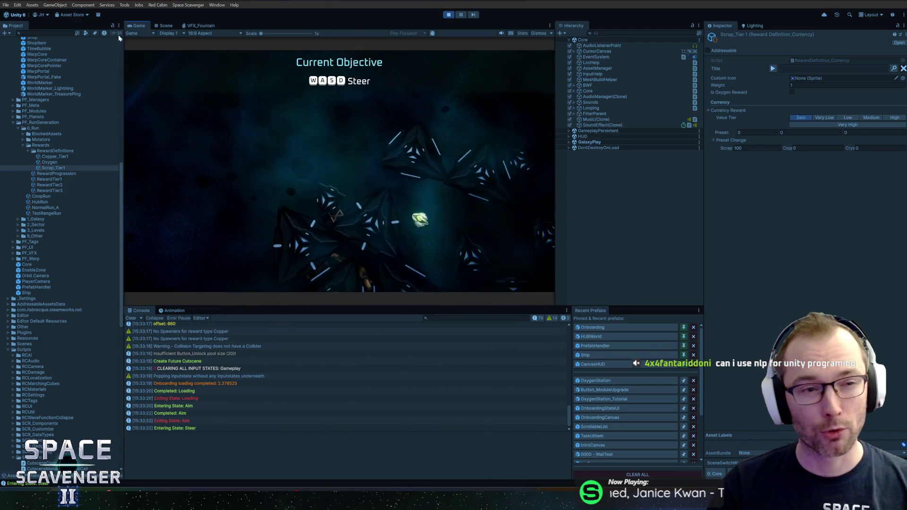
key("shift+space")
key("w")
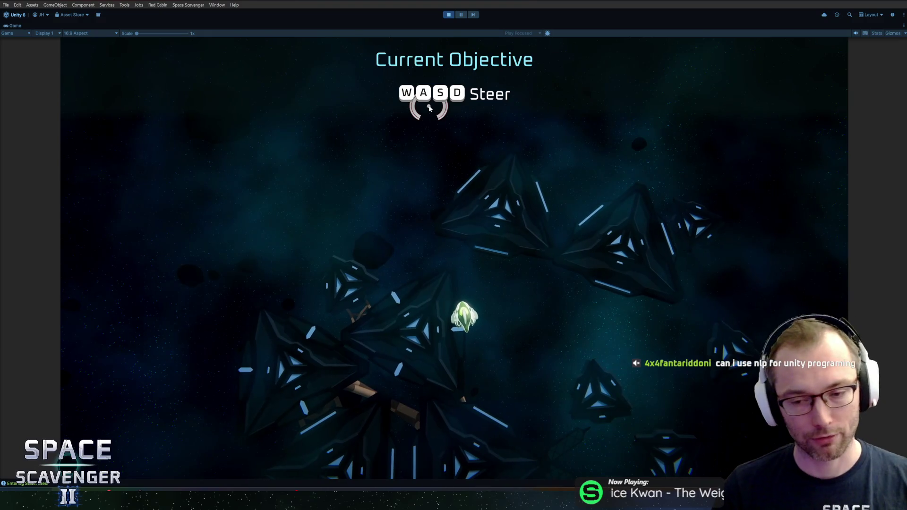
key("w")
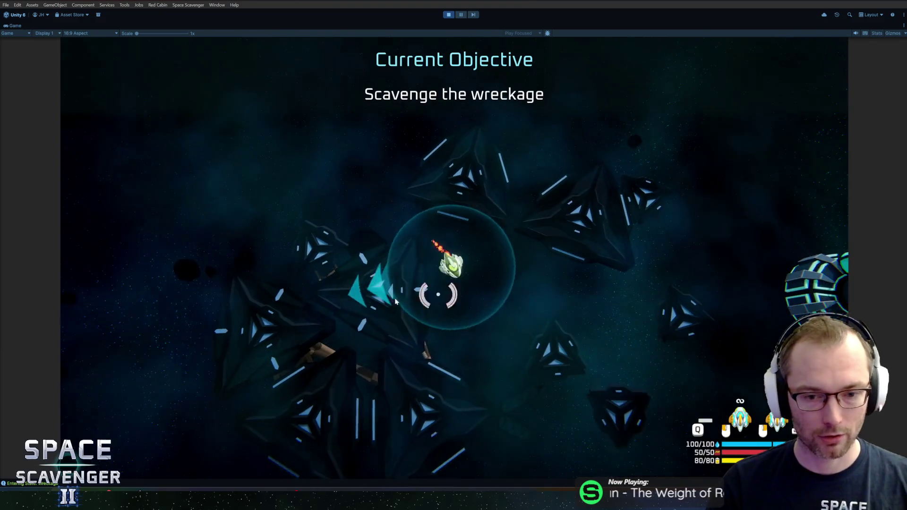
key("w")
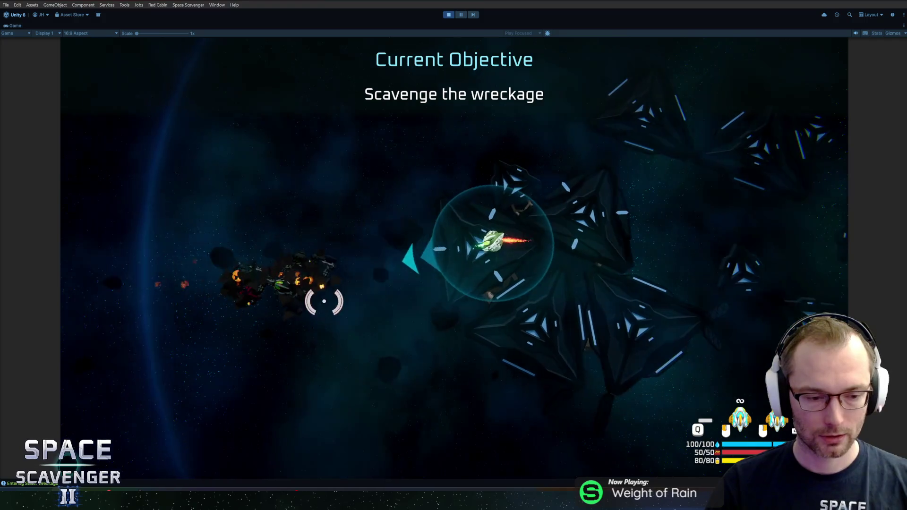
left_click(304, 298)
key("w")
left_click(682, 222)
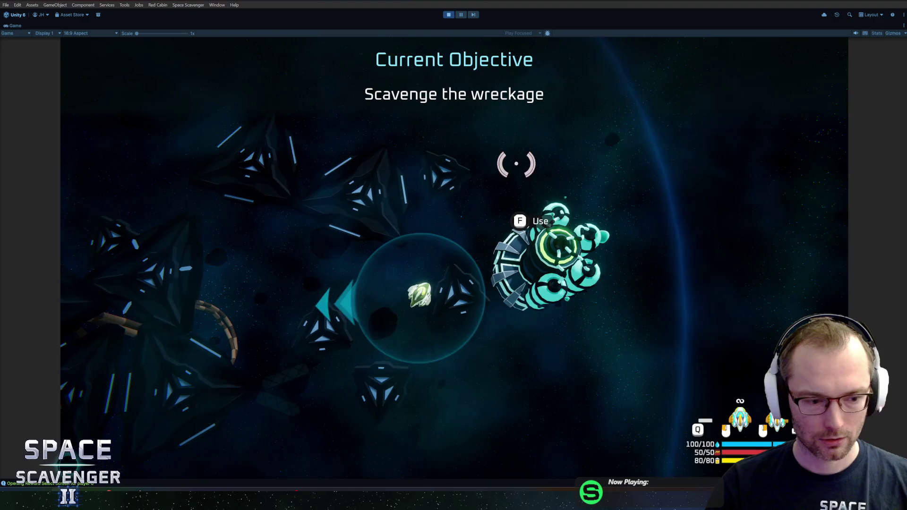
Pause and resume the game, then select the reward select screen log entry
left_click(457, 16)
left_click(458, 16)
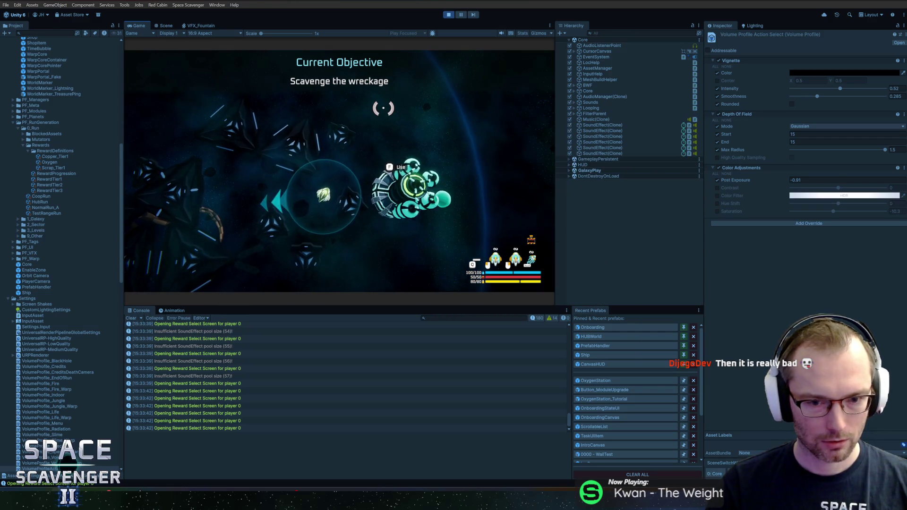
left_click(246, 369)
Open RewardSelectScreen.cs from the log in Rider, view its top, then stop Play mode in Unity
double_click(227, 354)
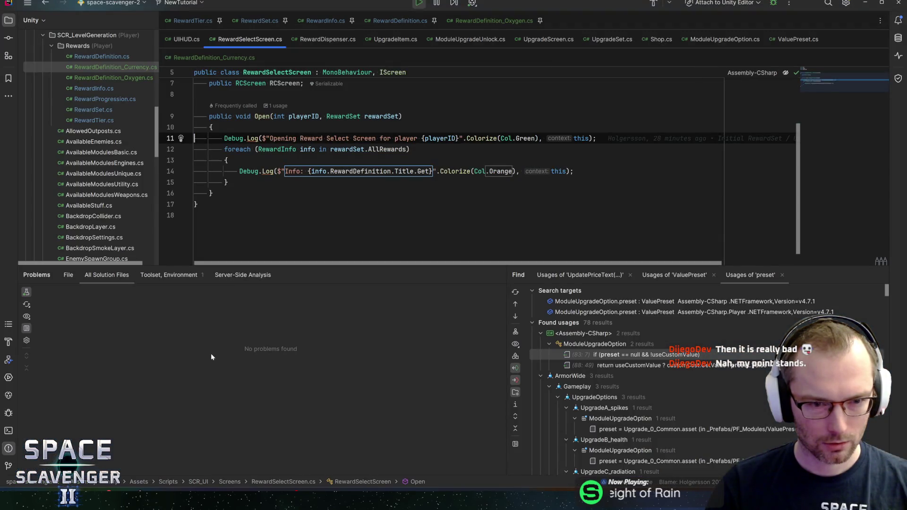
left_click(227, 182)
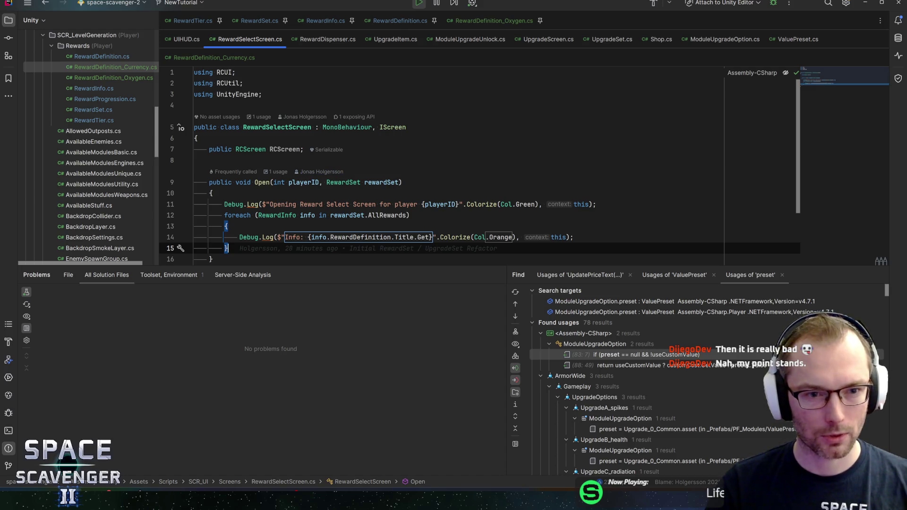
key("alt+Tab")
left_click(449, 16)
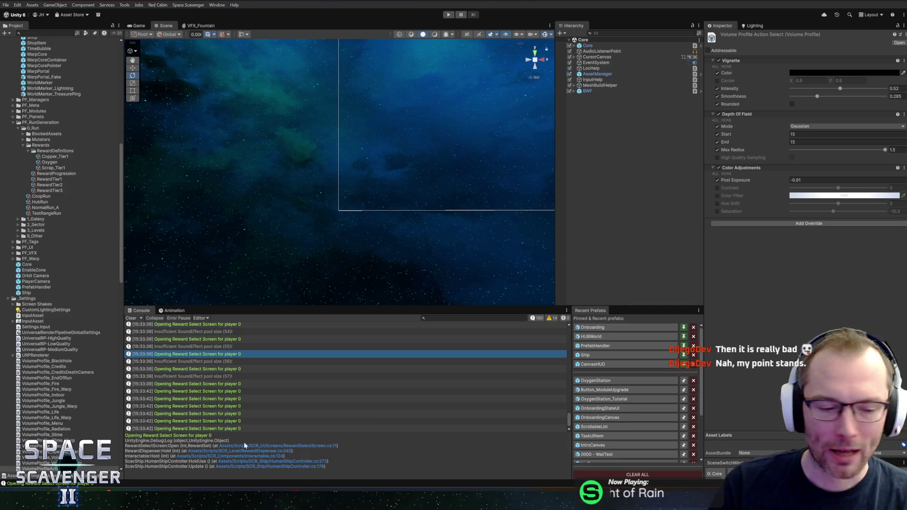
Move the ContentBuilder window aside and reveal the desktop with the Figma folder
mouse_move(27, 501)
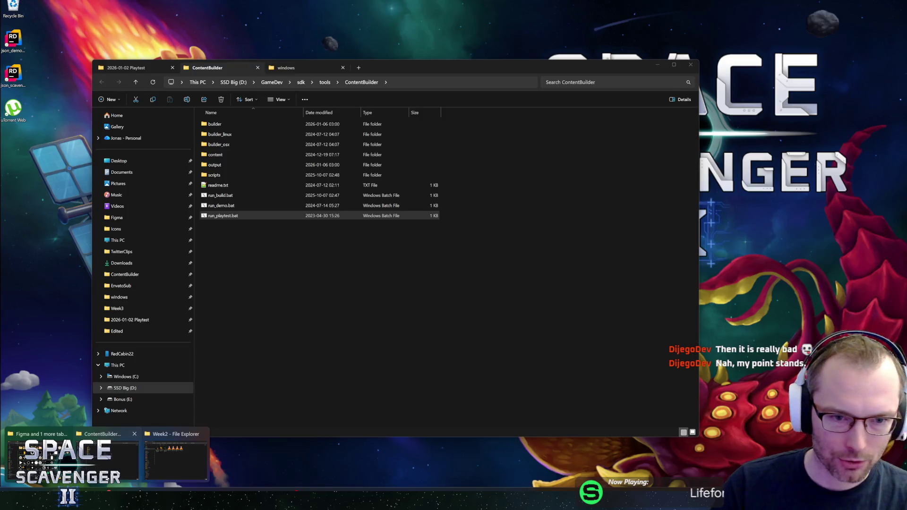
left_click(107, 479)
left_click_drag(390, 70, 906, 68)
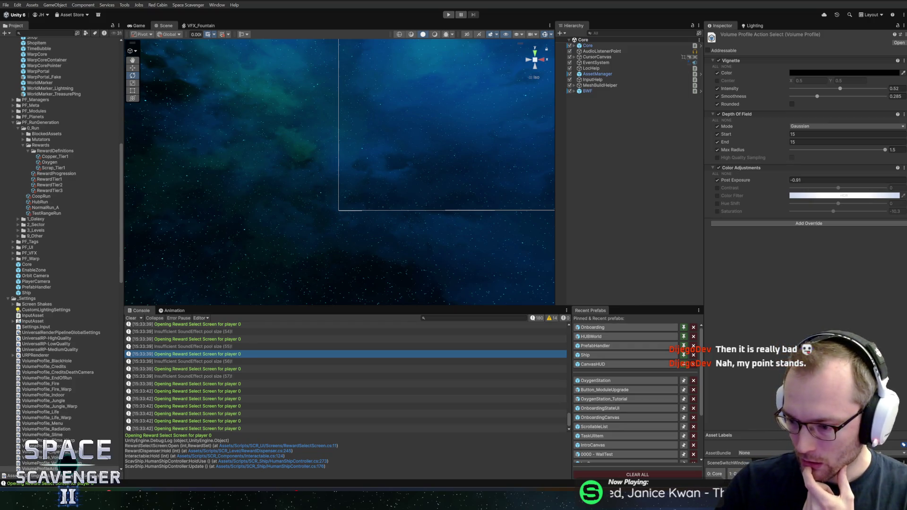
key("super+d")
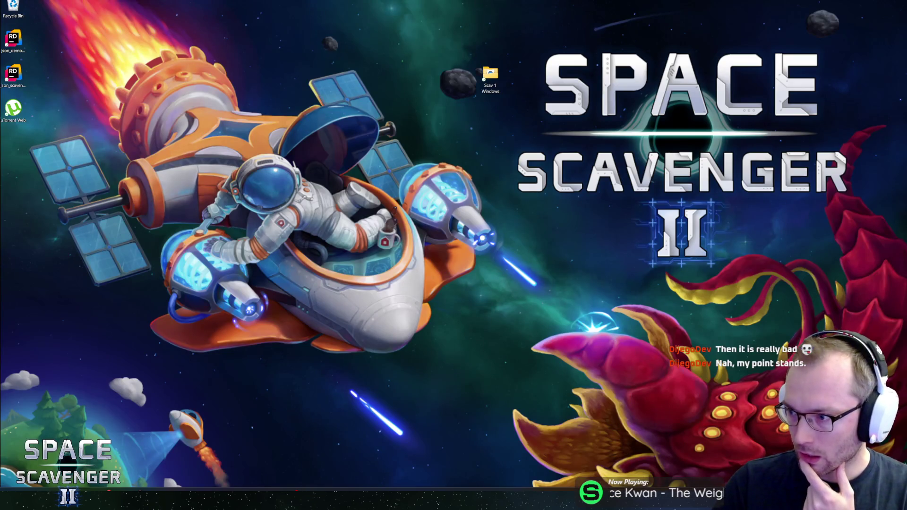
key("super+d")
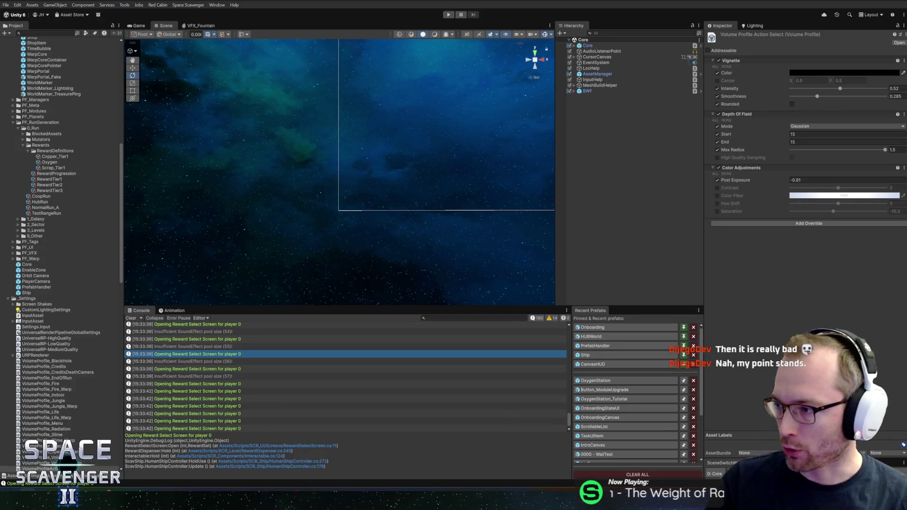
key("super+d")
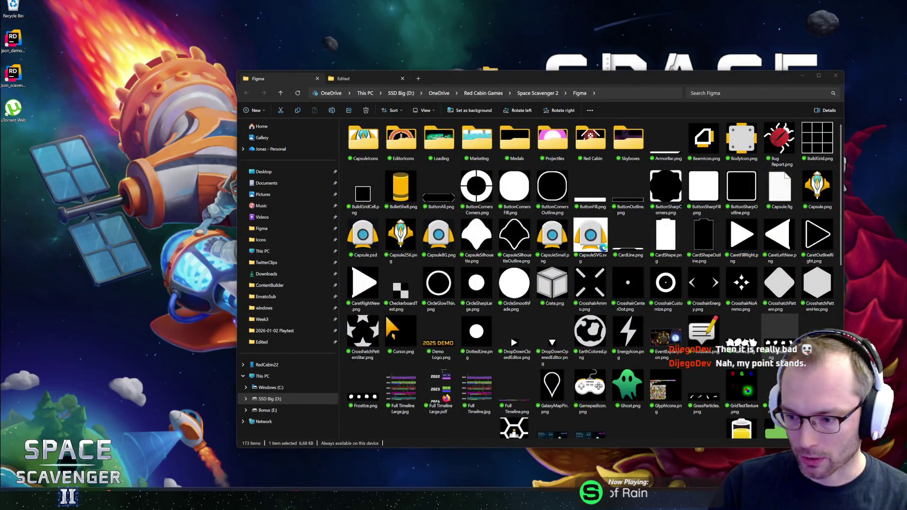
Switch windows to reach the screenshots and open 2022-01-08 (1).png
key("alt+Tab")
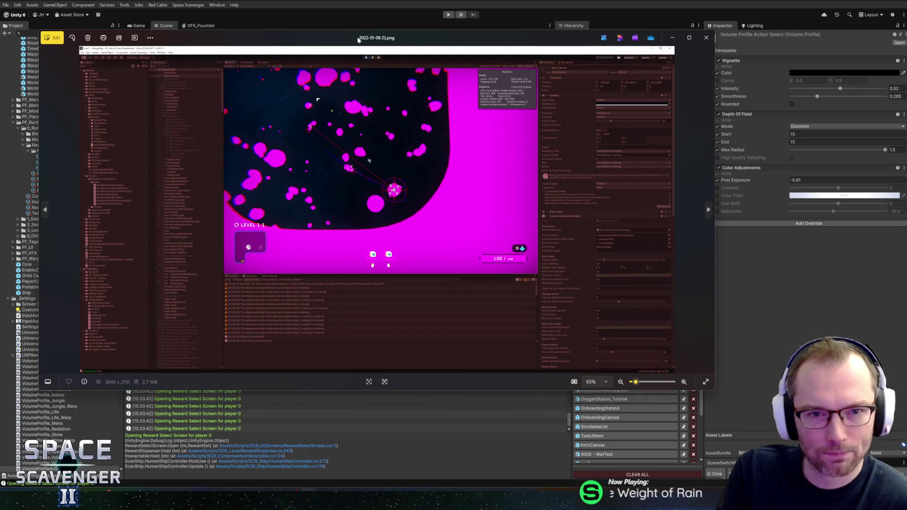
Maximize the Photos window to view the screenshot full-size
double_click(367, 43)
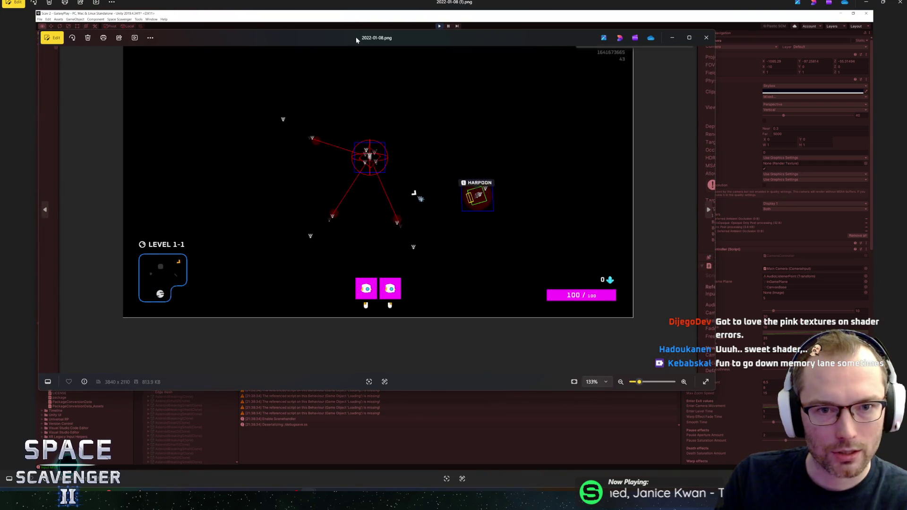
Maximize Photos and zoom through the 2022 screenshots, including 2022-01-29.png
double_click(356, 36)
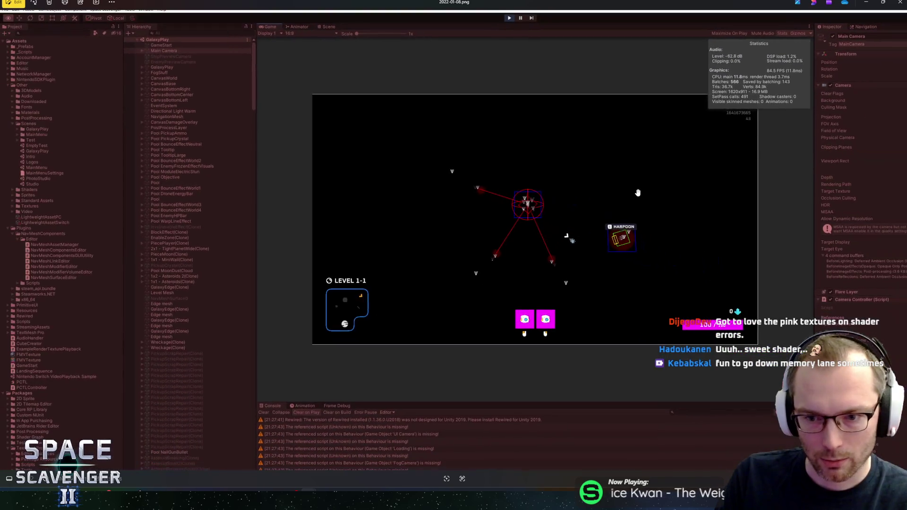
scroll(587, 235, "down", 2)
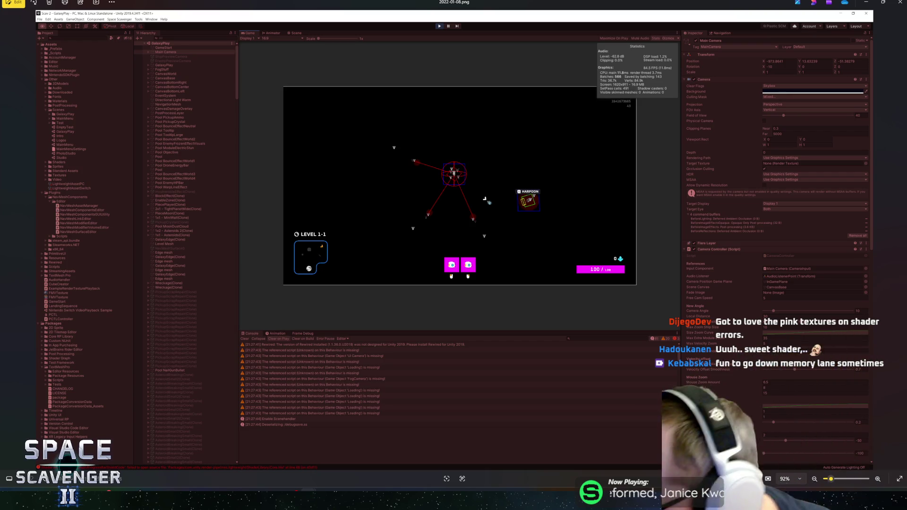
key("alt+Tab")
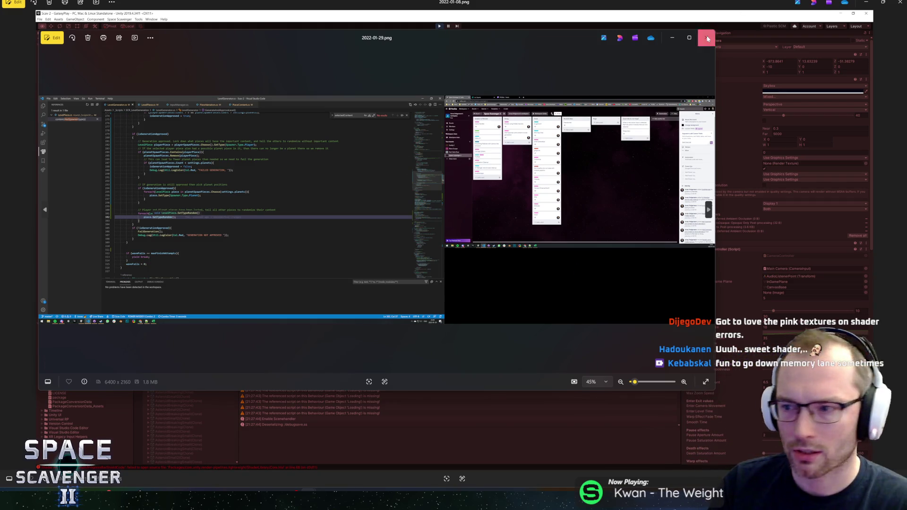
key("alt+Tab")
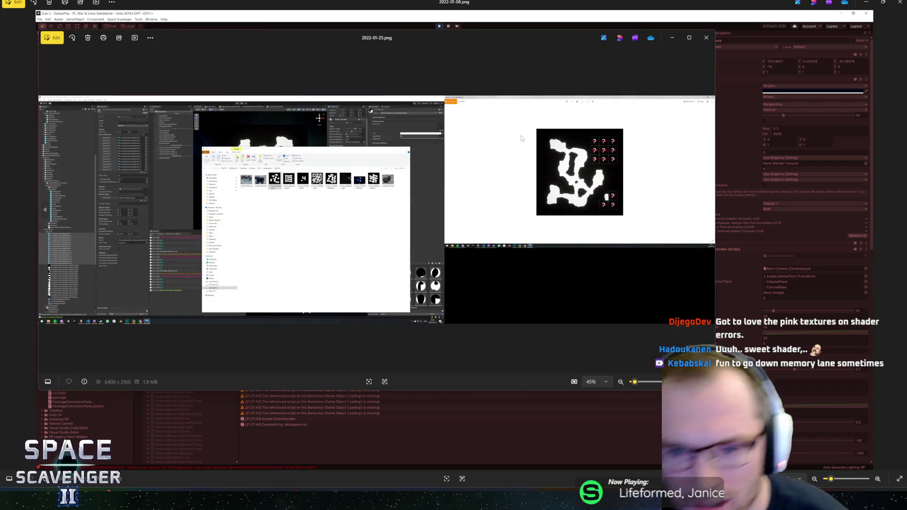
scroll(537, 166, "up", 5)
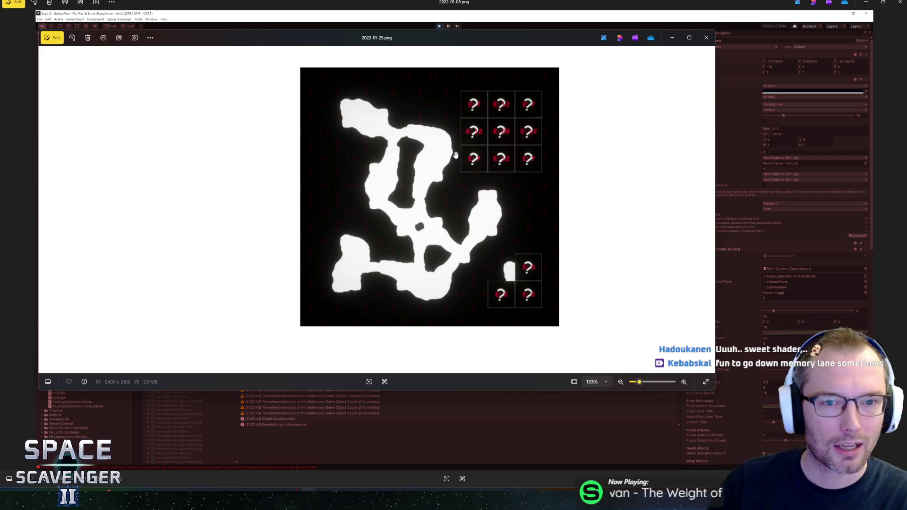
scroll(397, 122, "down", 5)
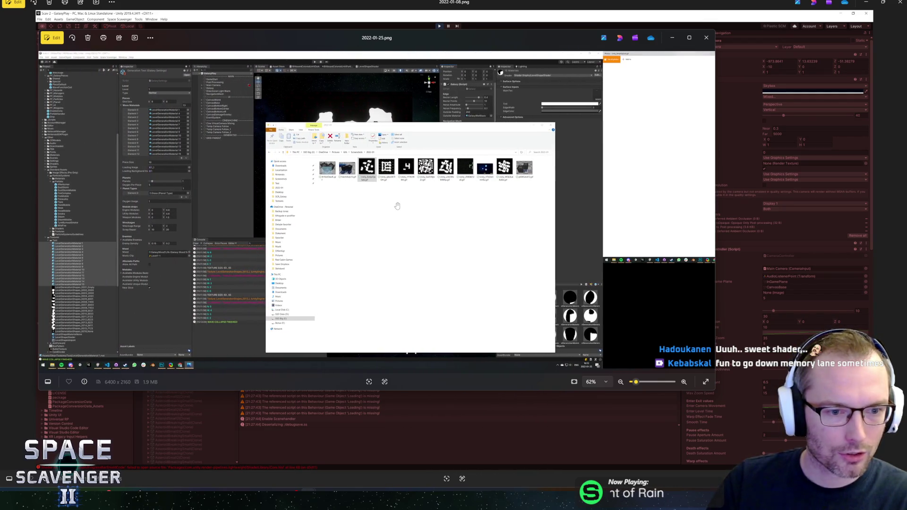
scroll(509, 172, "up", 5)
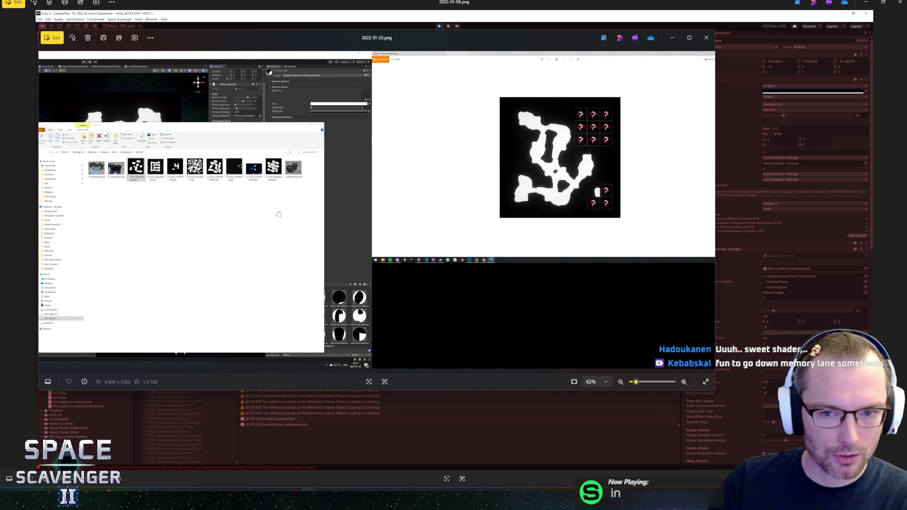
scroll(476, 247, "up", 2)
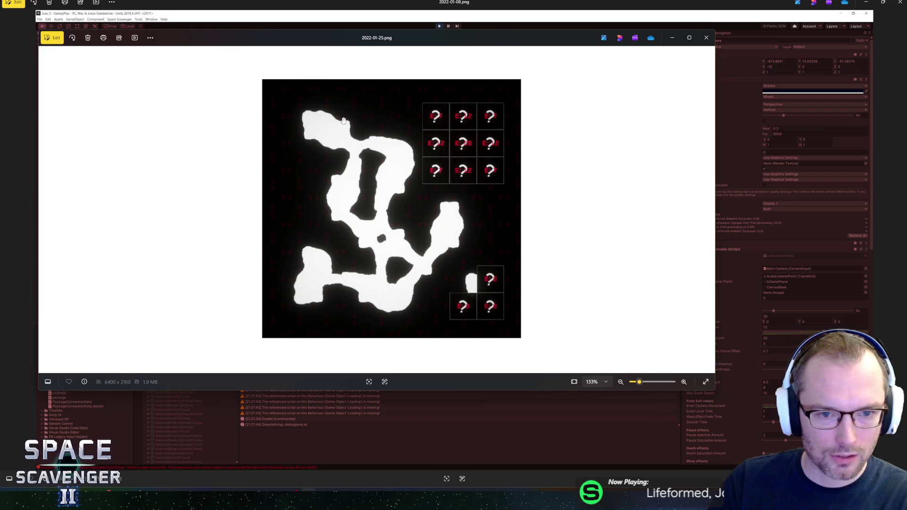
scroll(344, 258, "down", 5)
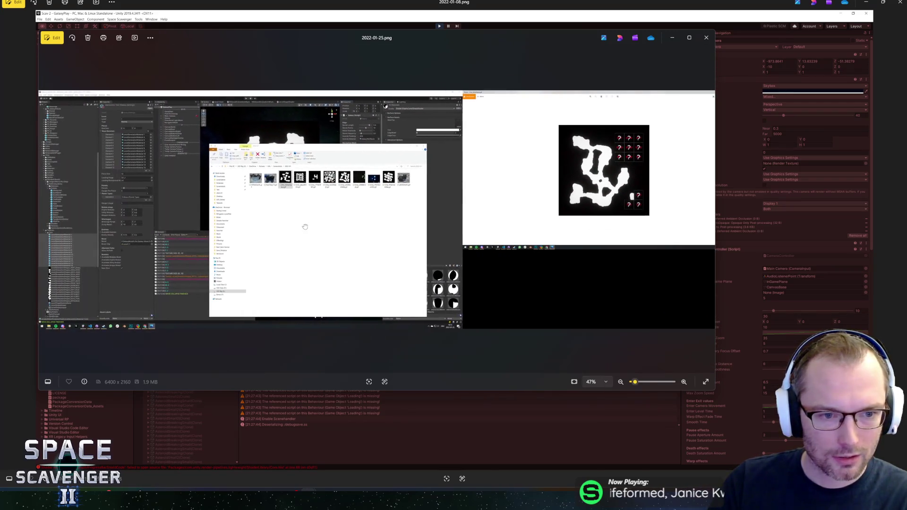
scroll(385, 218, "up", 2)
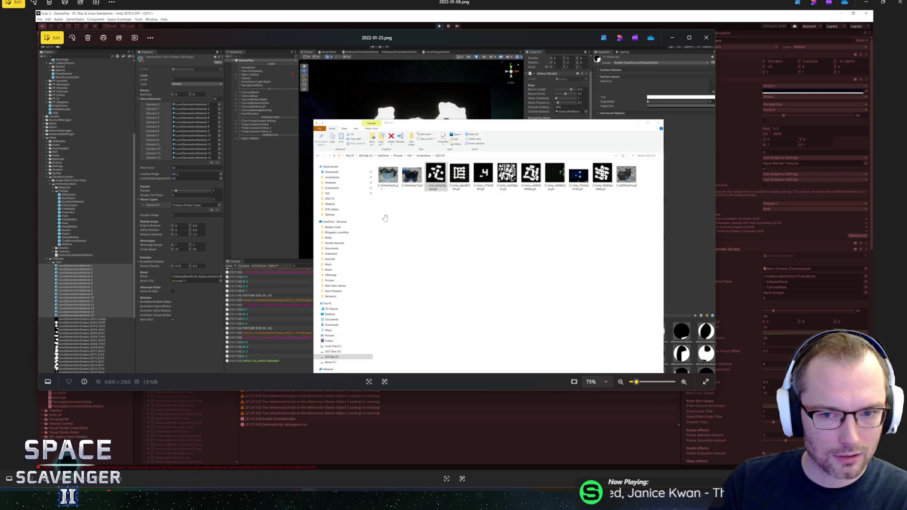
scroll(386, 218, "down", 4)
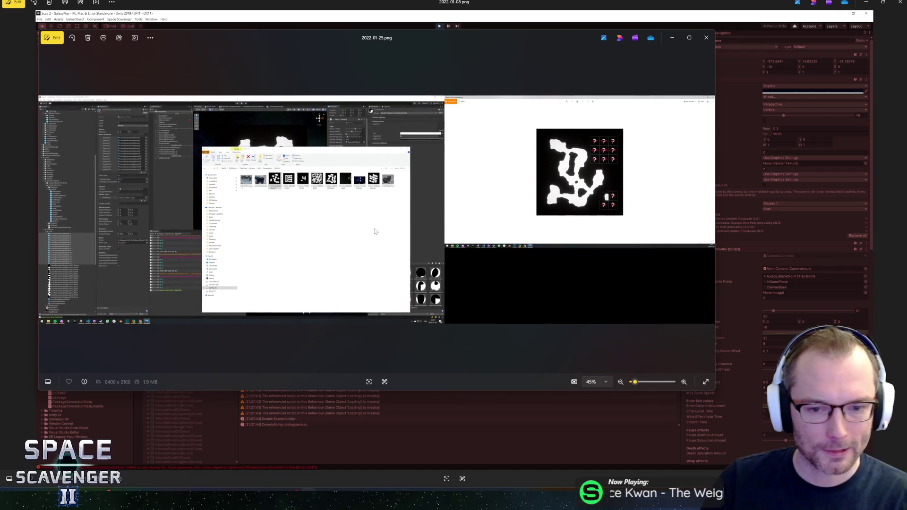
Close the 2022-01-25.png viewer and the image viewer to return to Unity
left_click(359, 232)
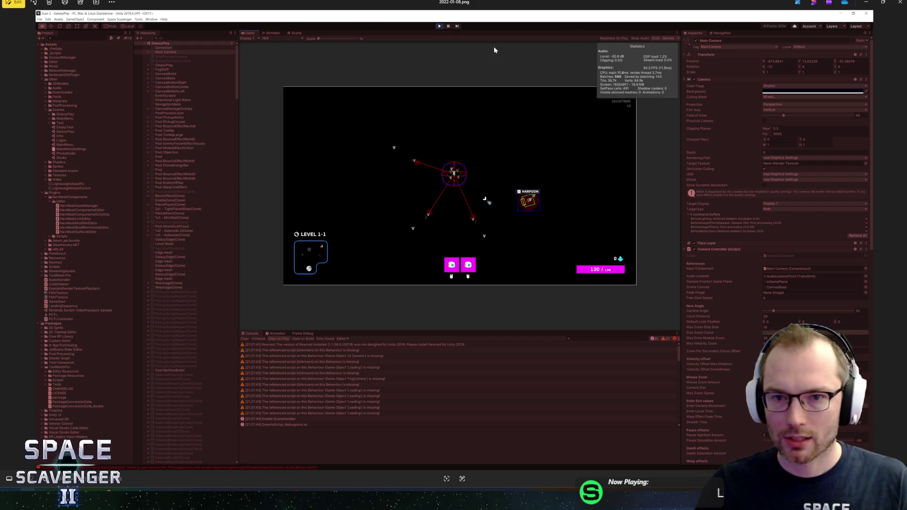
key("Right")
key("Right")
key("Right")
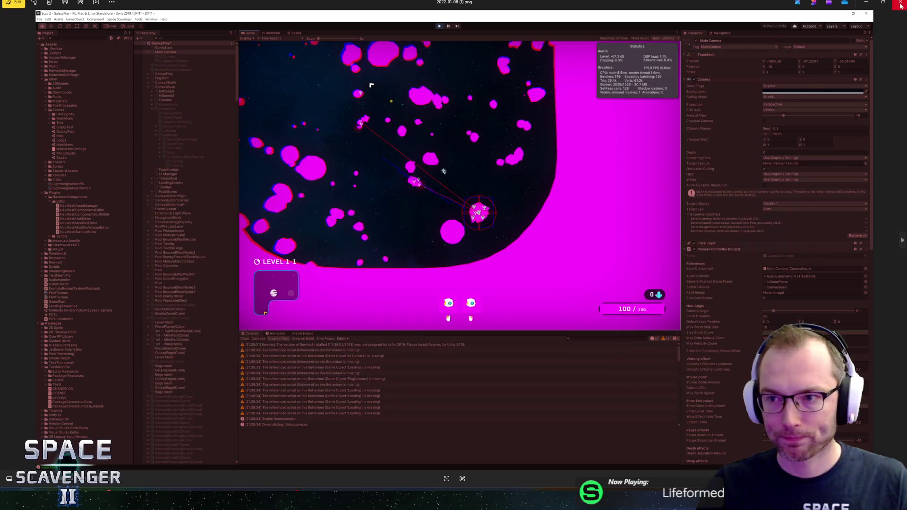
left_click(899, 5)
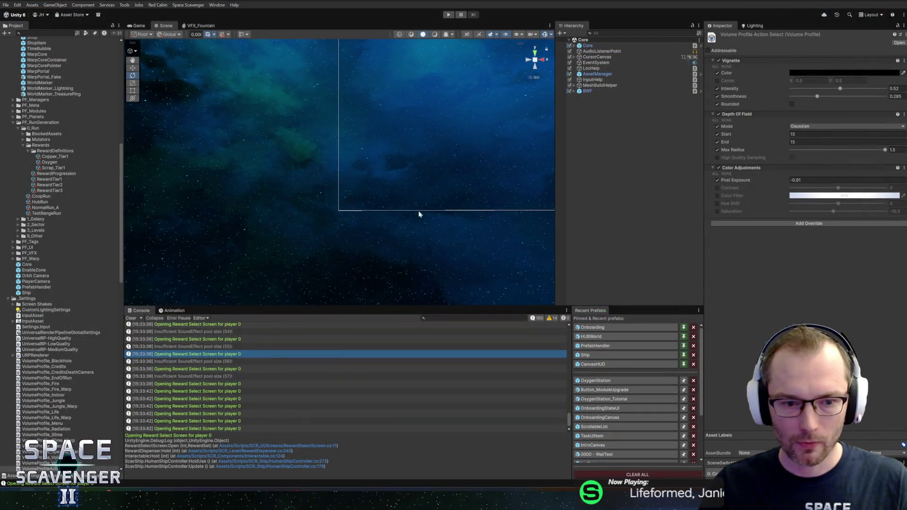
Inspect the Insufficient SoundEffect pool size log, then switch to the Space Scavenger 2 Steam page
left_click(211, 346)
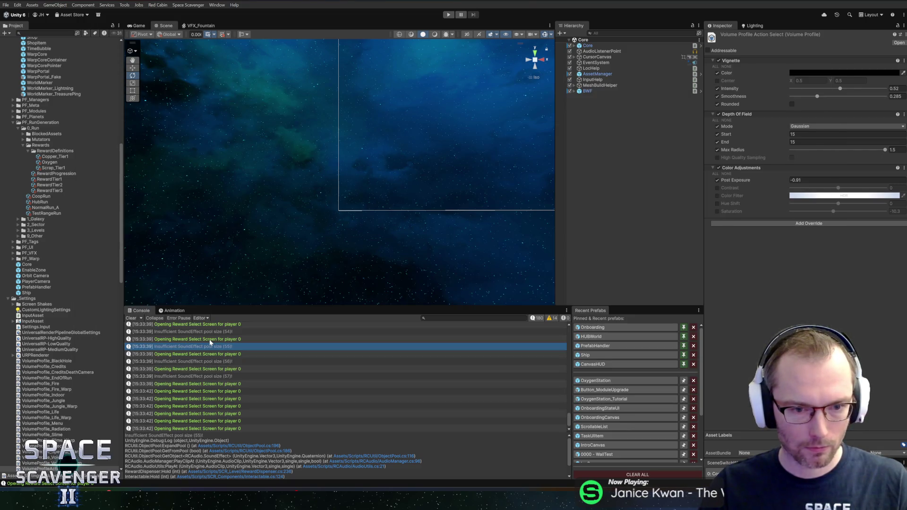
key("alt+Tab")
key("alt+Tab")
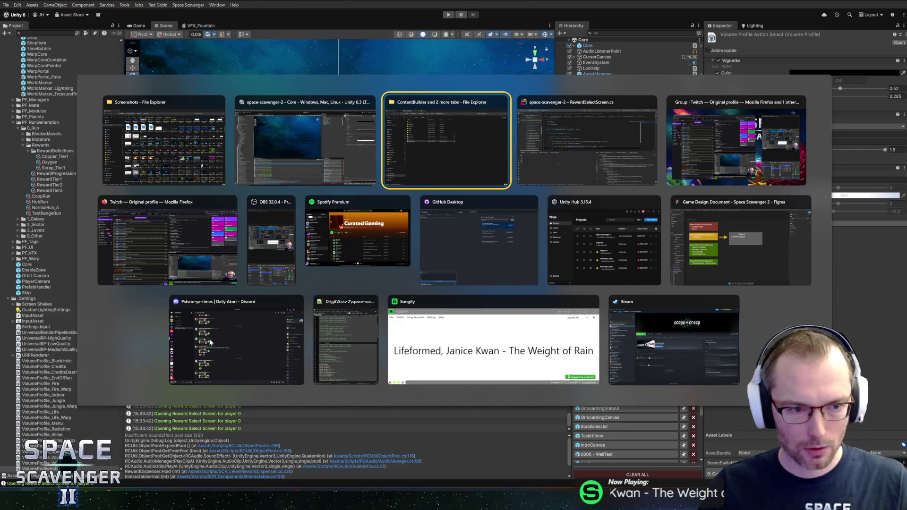
left_click(304, 169)
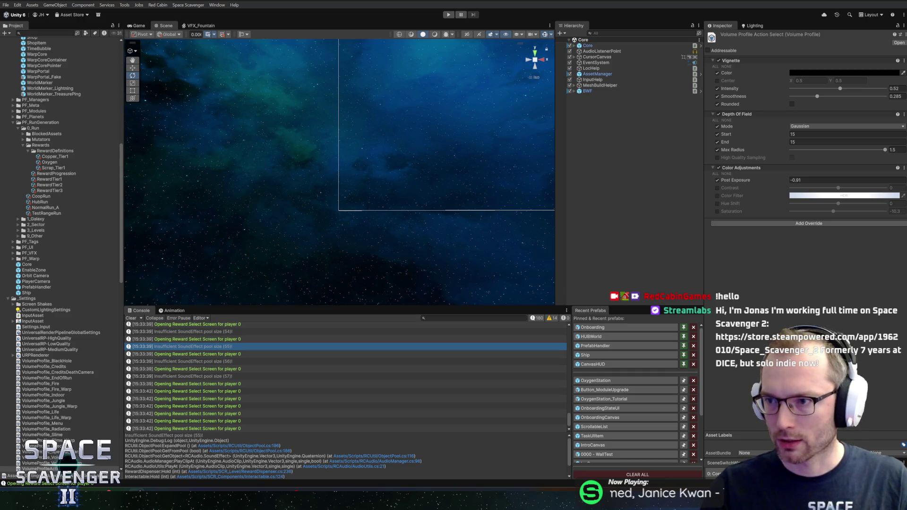
key("alt+Tab")
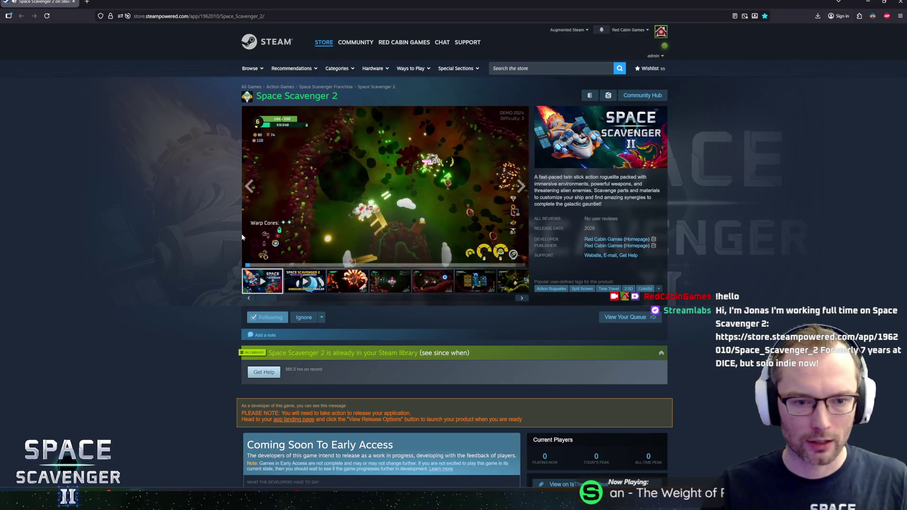
Play the Space Scavenger 2 trailer, seek to the 0:24 Magma King scene, then close the viewer
left_click(391, 232)
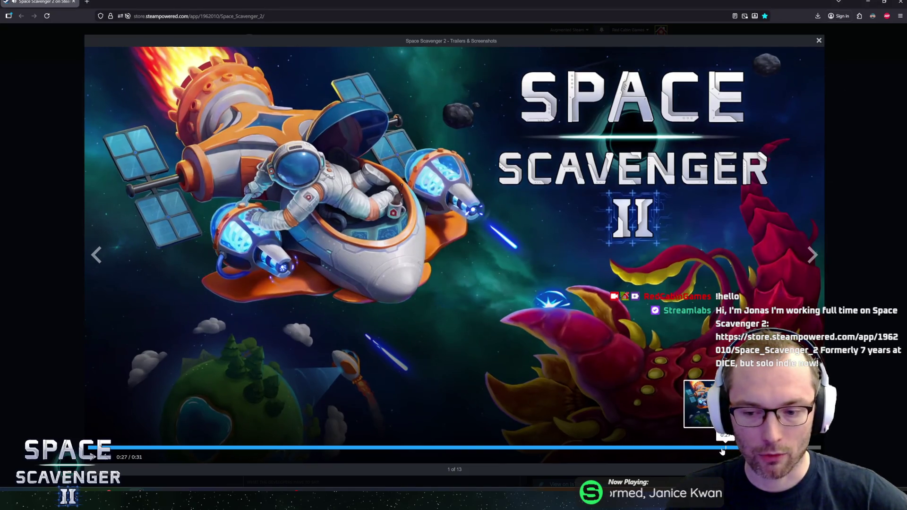
left_click(674, 455)
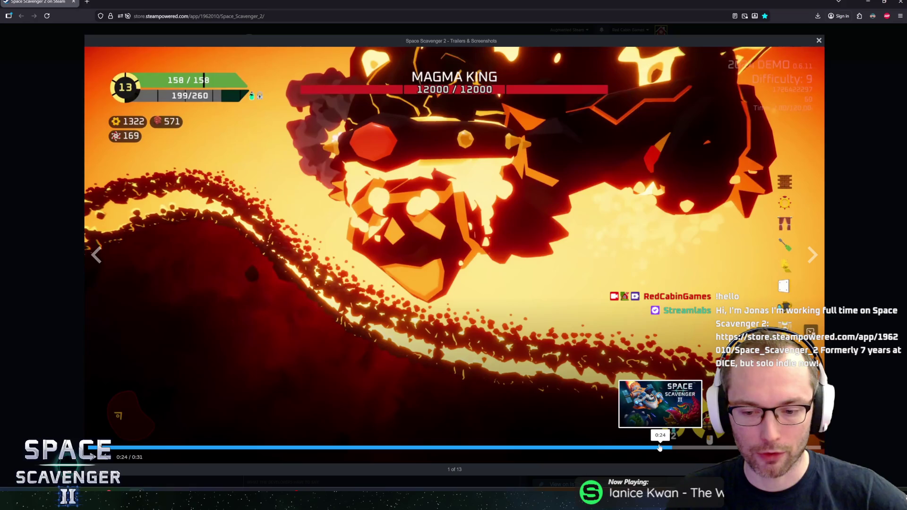
left_click(658, 455)
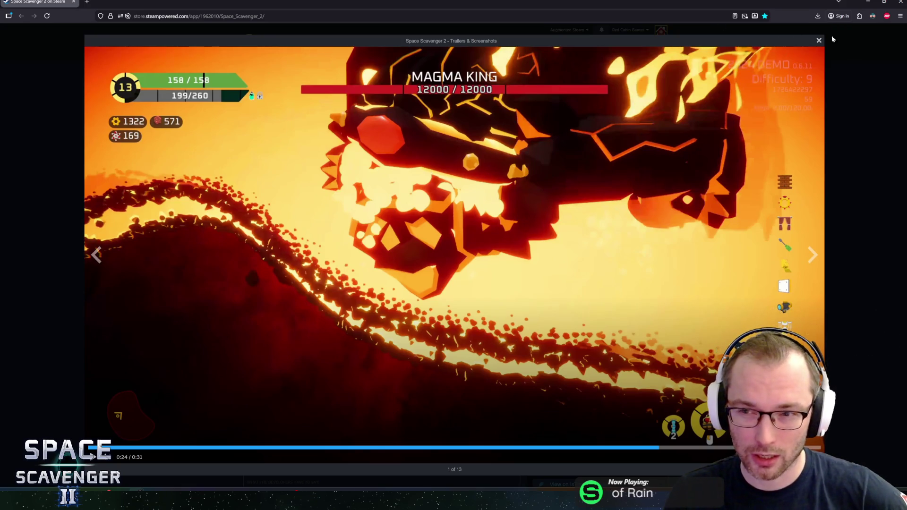
left_click(820, 42)
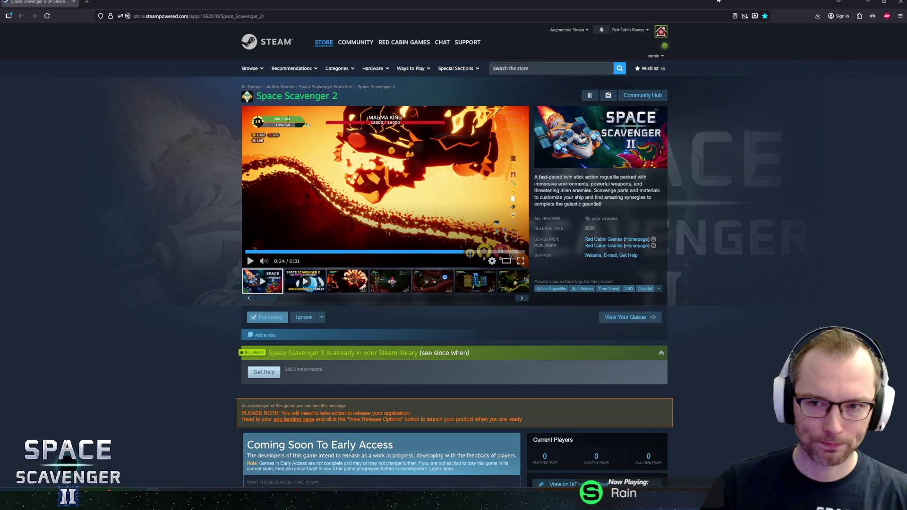
Back in Unity, drag the Console splitter up to enlarge the console panel
key("alt+Tab")
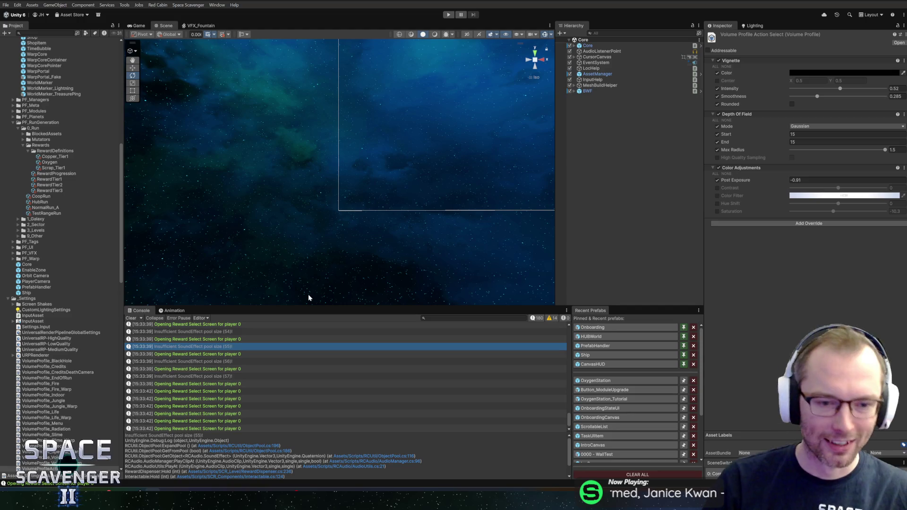
left_click_drag(326, 305, 333, 299)
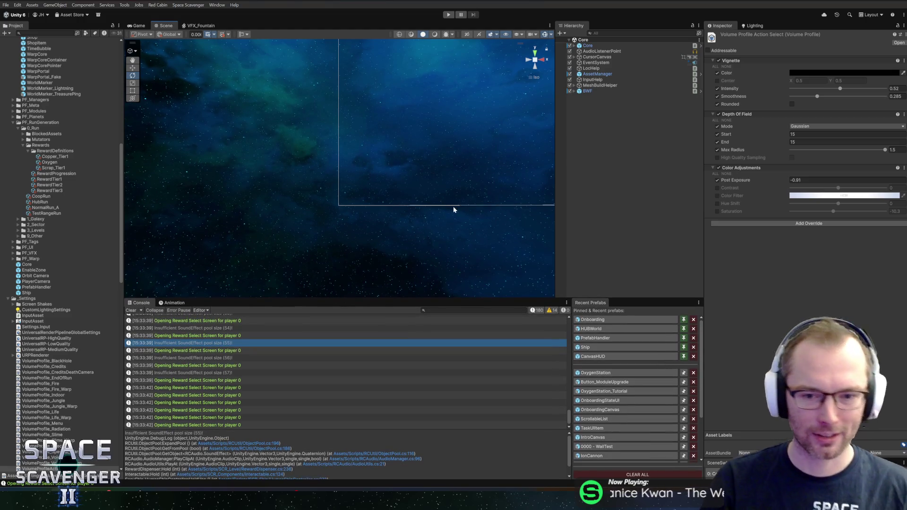
scroll(321, 179, "up", 3)
scroll(269, 179, "down", 4)
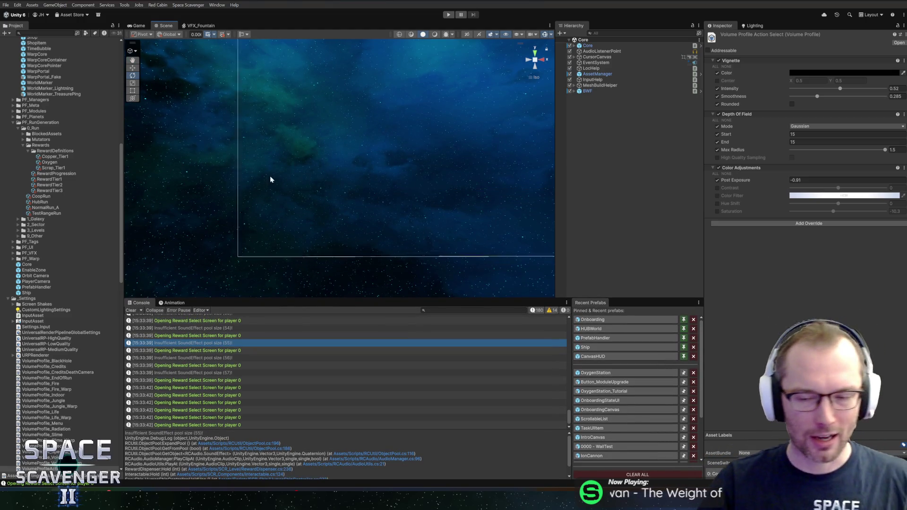
scroll(456, 175, "down", 3)
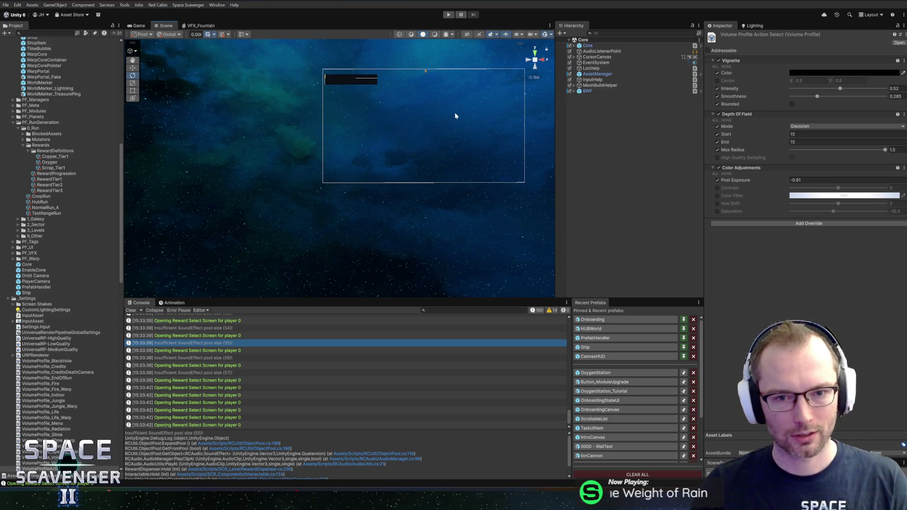
scroll(387, 174, "up", 4)
scroll(341, 178, "up", 4)
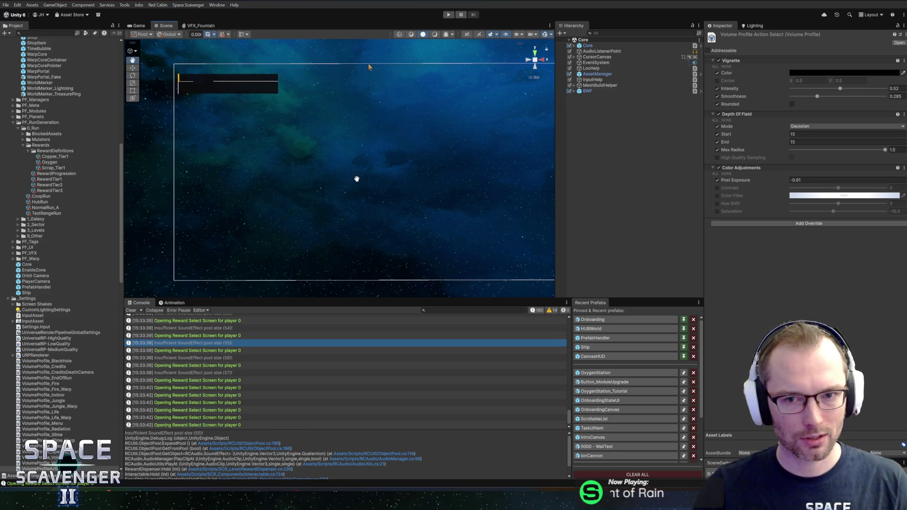
scroll(338, 187, "down", 3)
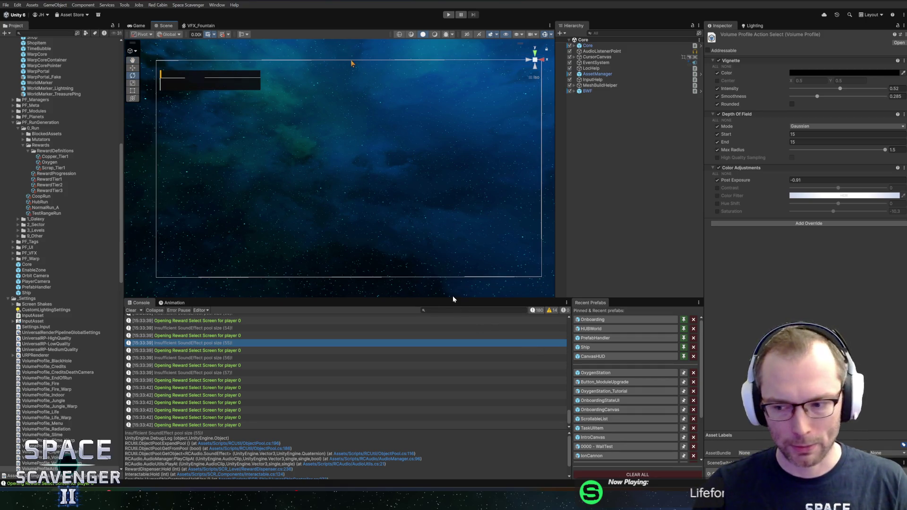
Collapse the _Settings folder in the Project panel and return to RewardSelectScreen.cs in Rider
left_click(8, 298)
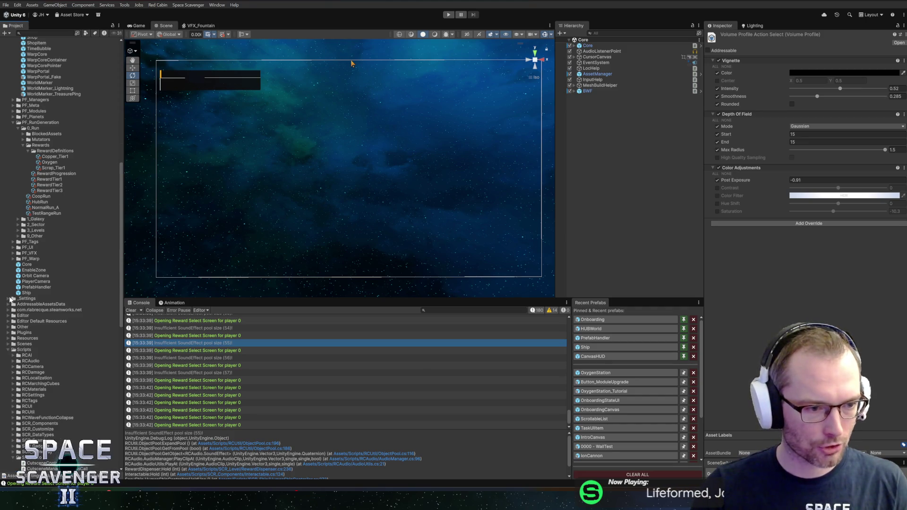
scroll(43, 286, "up", 5)
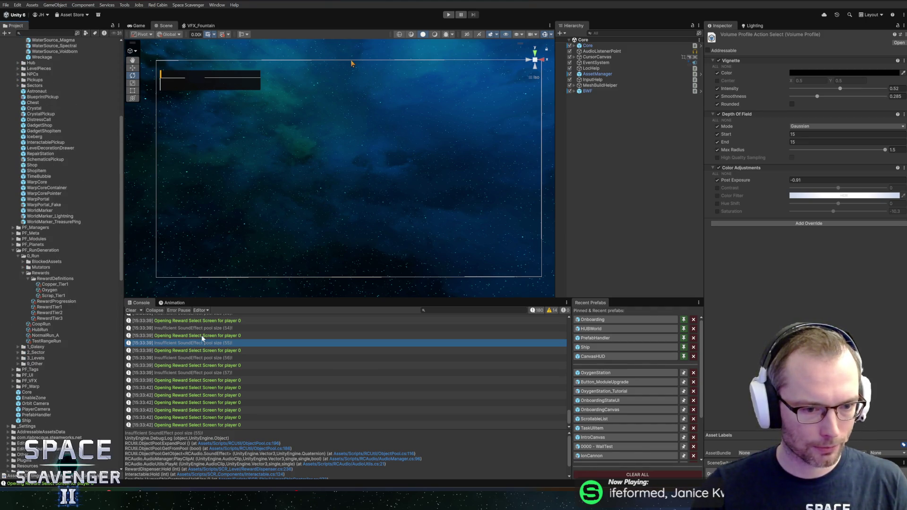
key("alt+Tab")
scroll(472, 165, "up", 2)
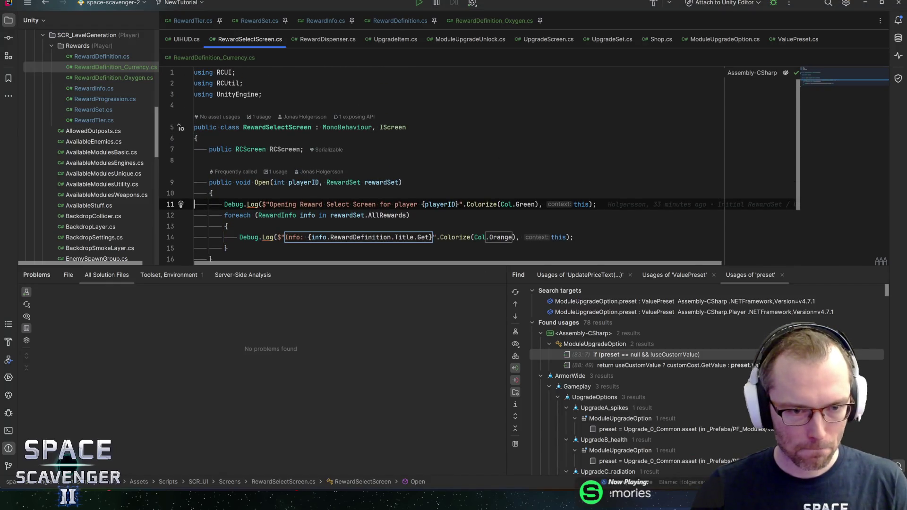
After the foreach loop in Open, add ScreenManager.Instance.TryPushScreen(RCScreen) using autocomplete
scroll(472, 166, "down", 2)
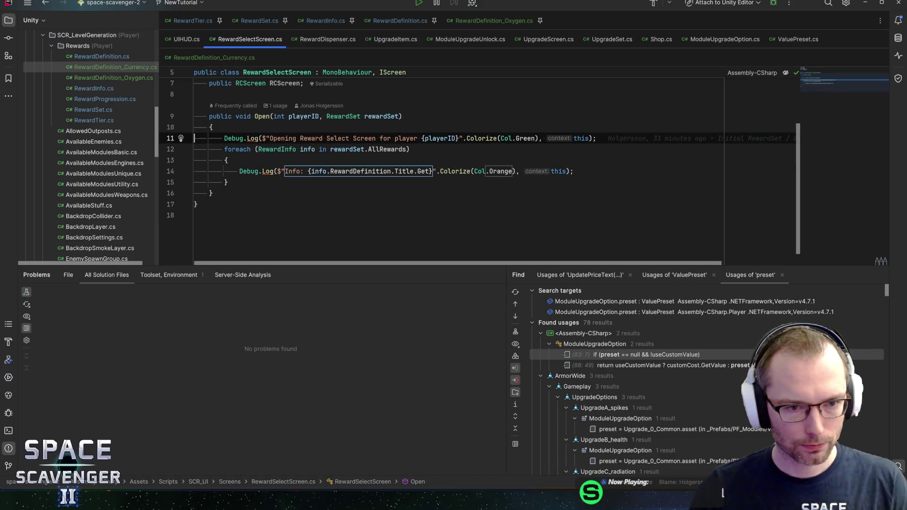
left_click(229, 183)
key("Return")
key("Return")
type("RCScreen.open")
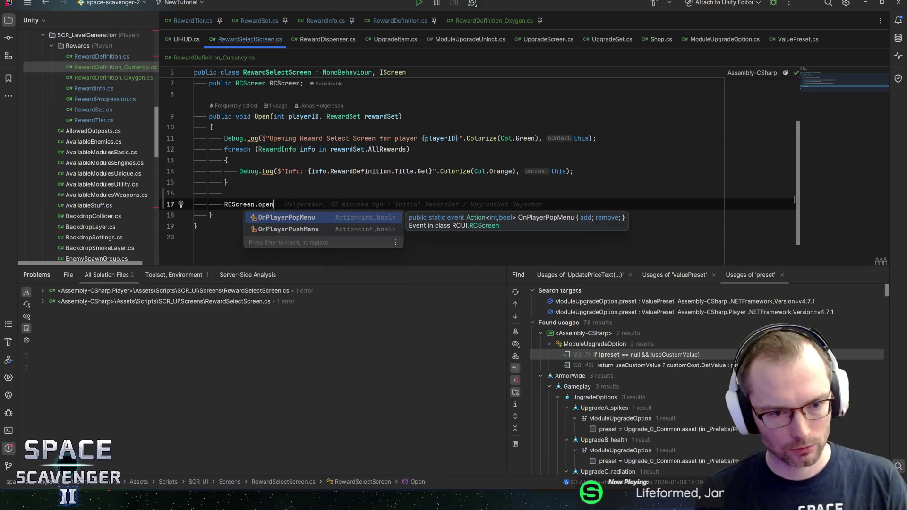
key("BackSpace")
key("BackSpace")
key("BackSpace")
type("Screenm")
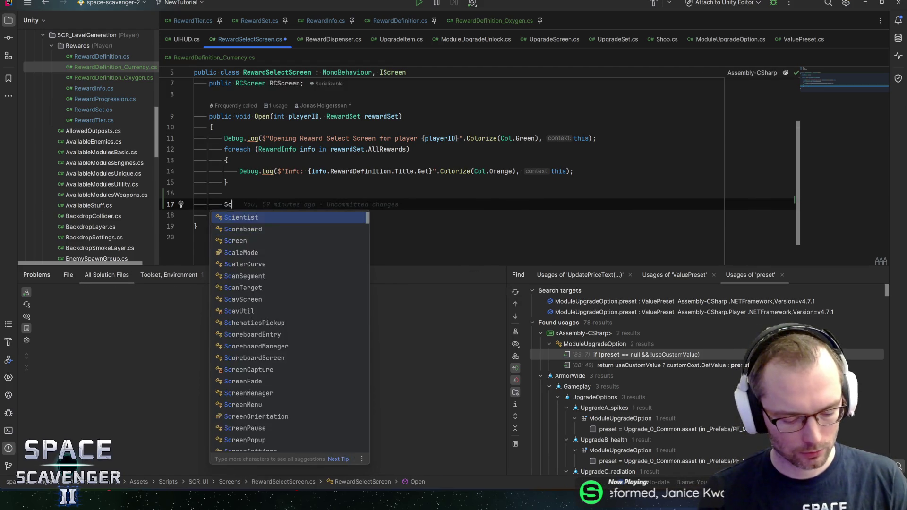
key("Return")
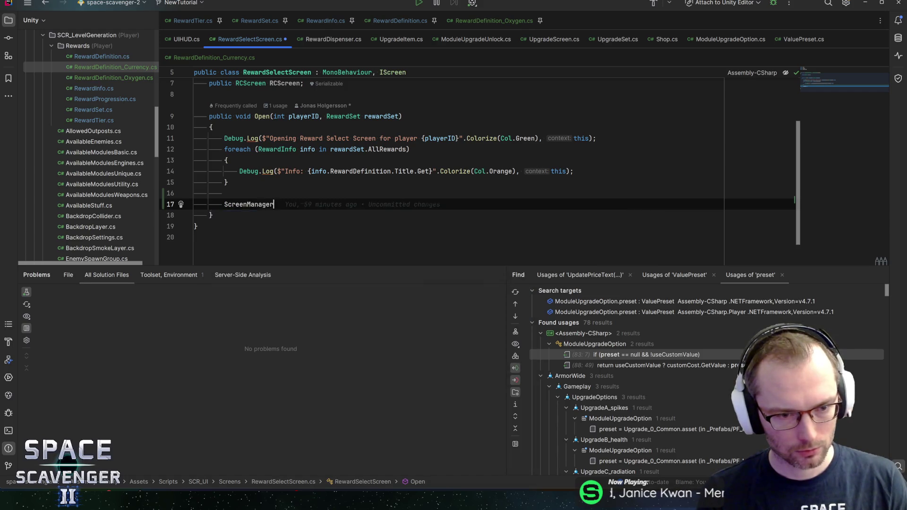
type(".inst")
key("Return")
type(".Instantiate(")
key("ctrl+z")
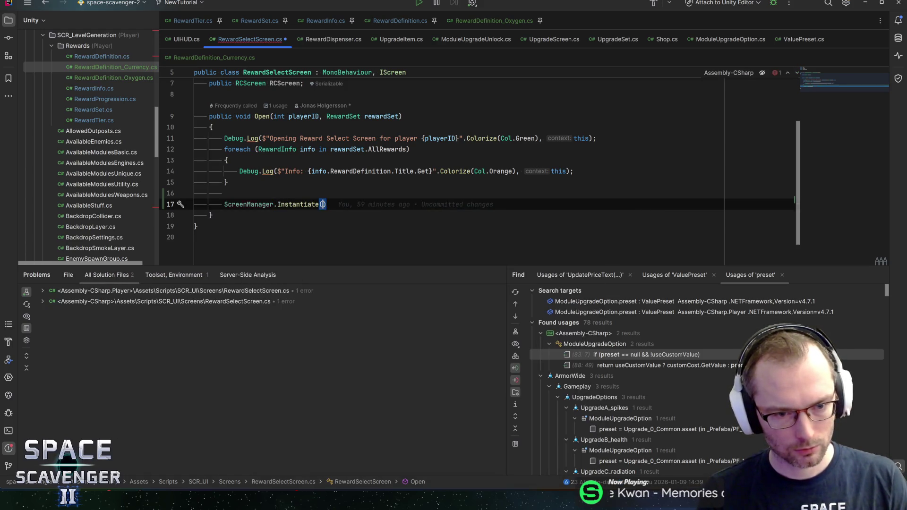
key("ctrl+z")
key("Return")
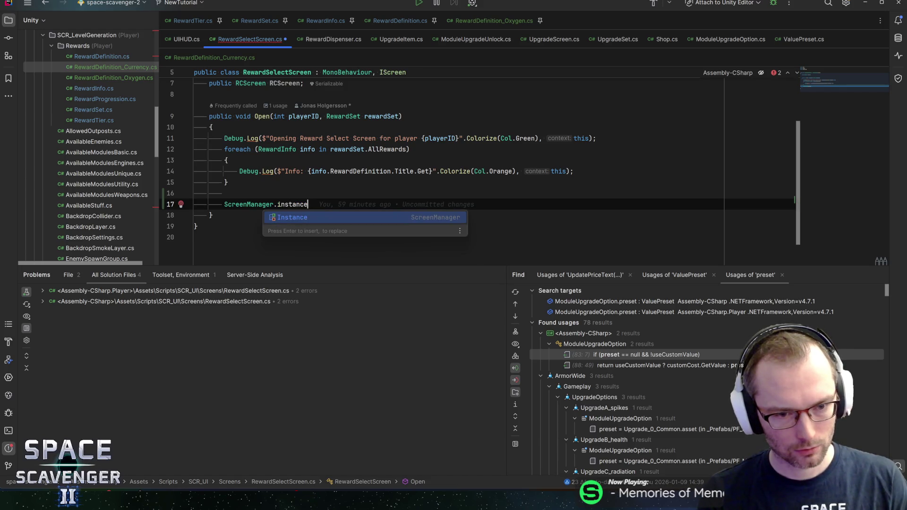
type(".trypu")
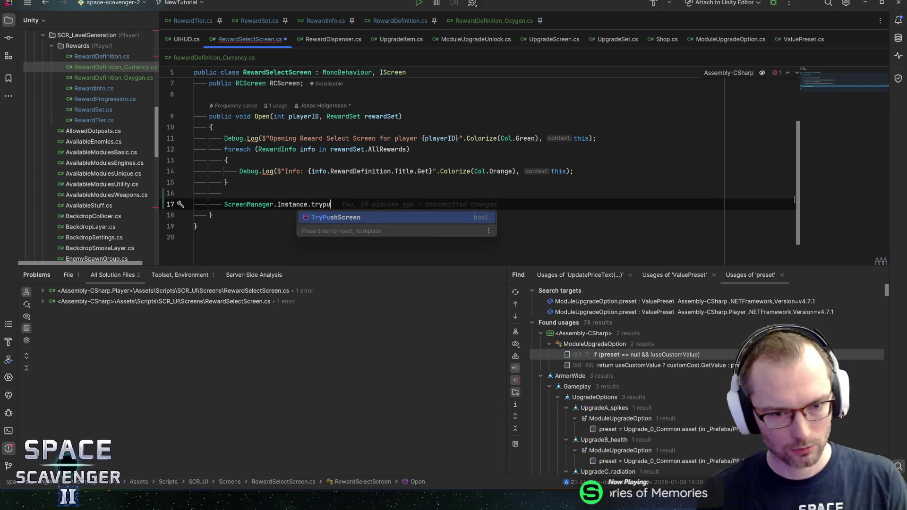
key("Return")
type("ryPushScreen(rcsc")
key("Return")
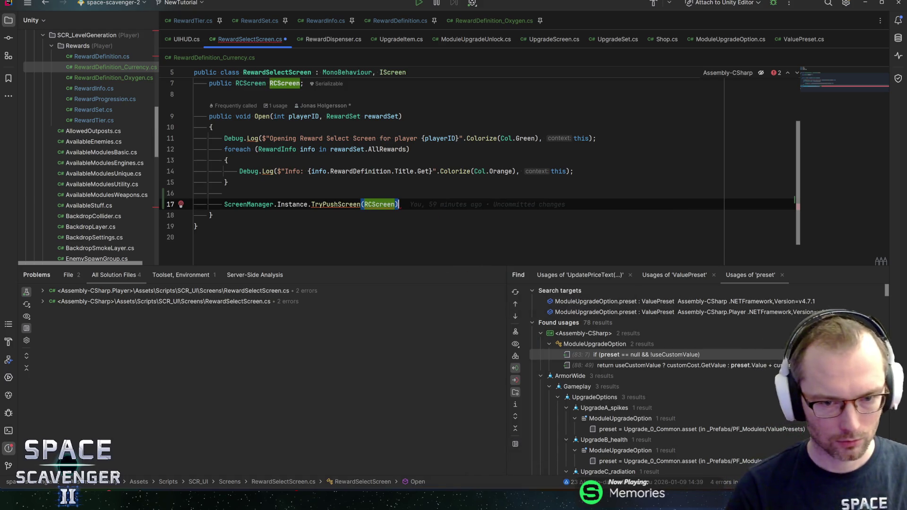
Add an Awake() method assigning RCScreen = GetComponent<RCScreen>(); below the RCScreen field
scroll(472, 165, "up", 2)
left_click(193, 160)
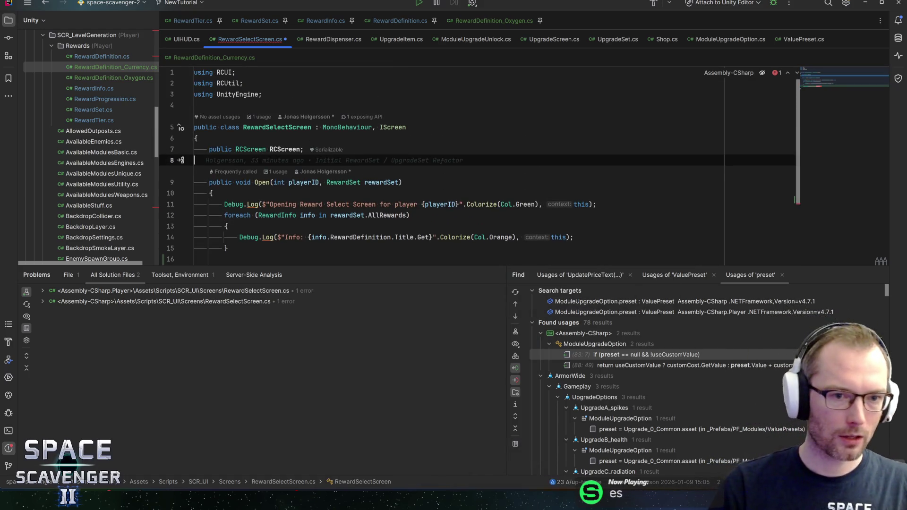
type("awak")
key("Return")
type("RE")
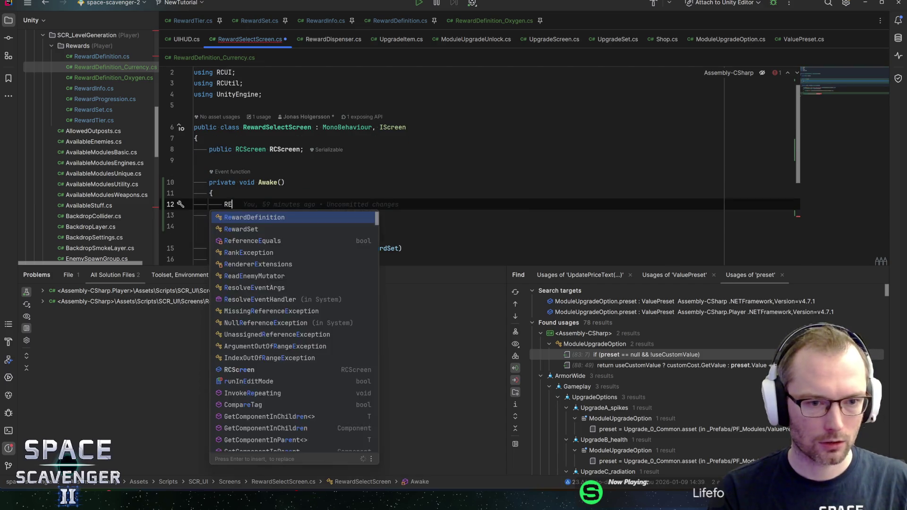
type("cs")
key("Return")
type("= ")
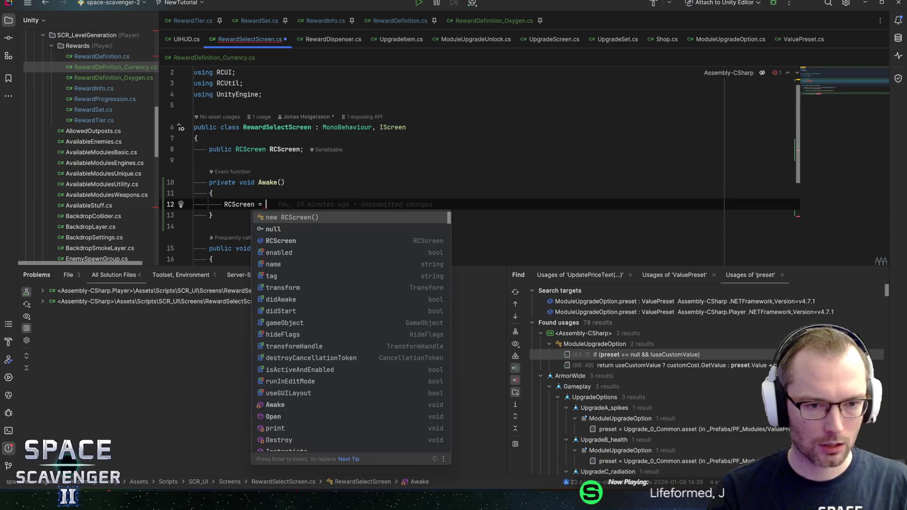
type("Get")
key("Return")
type("Rc>(")
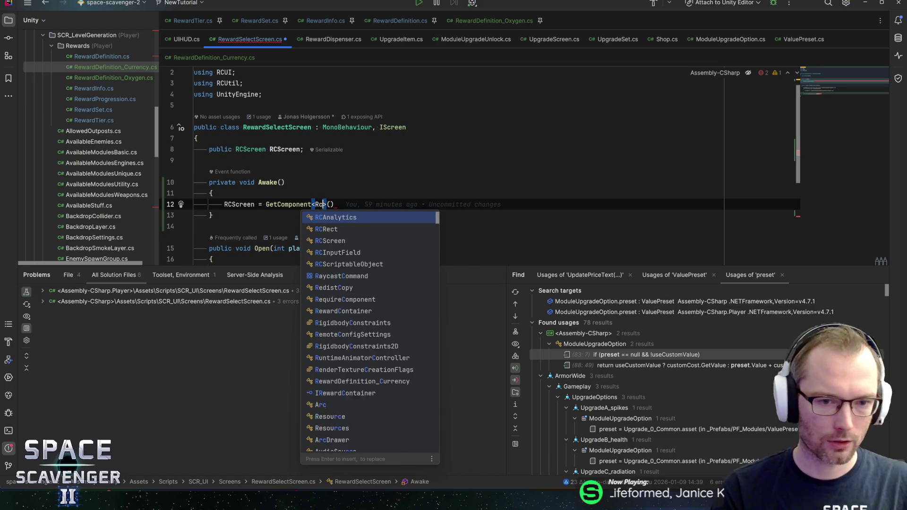
type("s")
key("Return")
type(";")
scroll(472, 165, "down", 5)
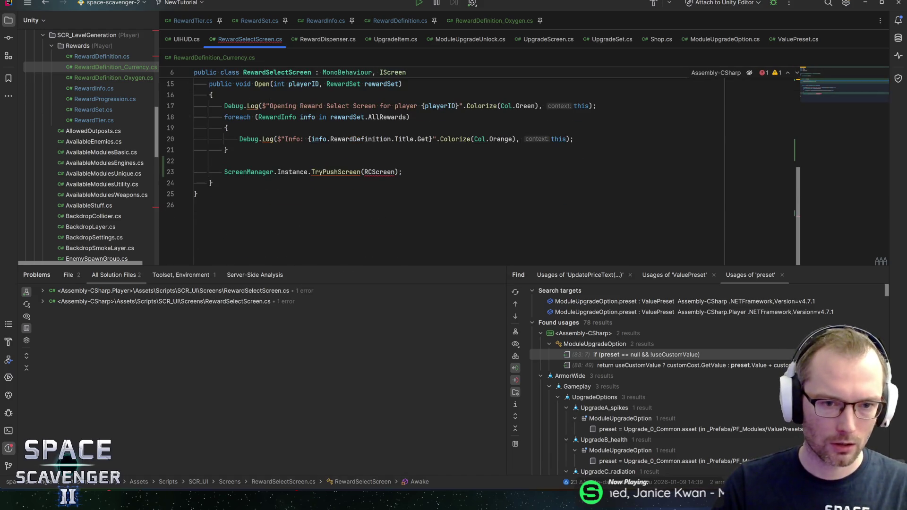
left_click(396, 172)
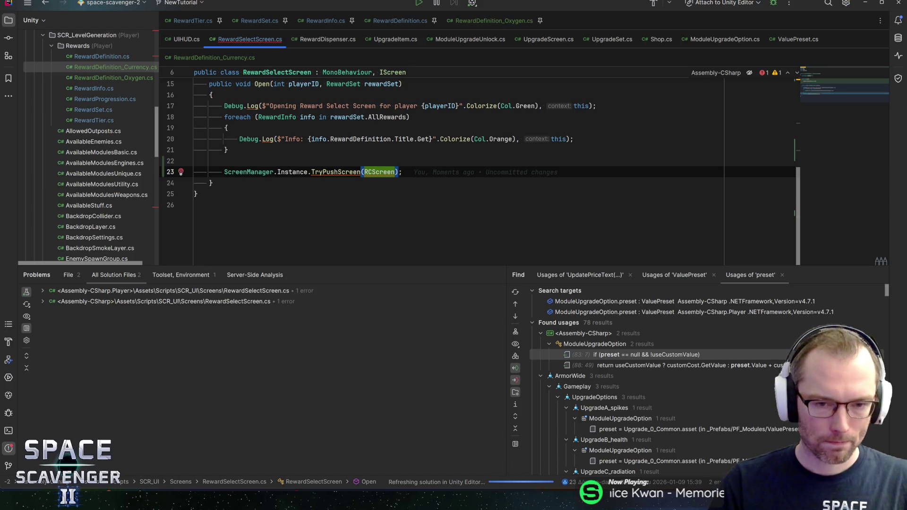
Check the TryPushScreen declaration, then pass playerID and false as extra arguments
key("ctrl+b")
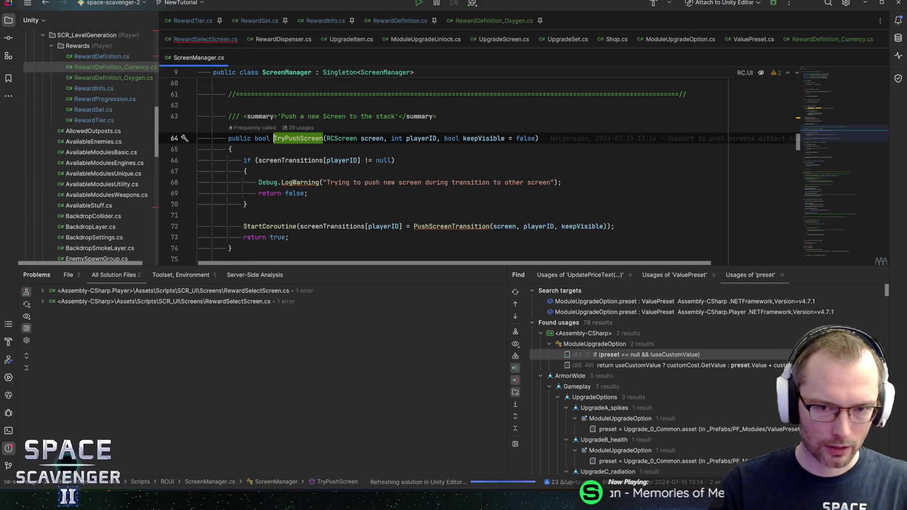
key("ctrl+alt+Left")
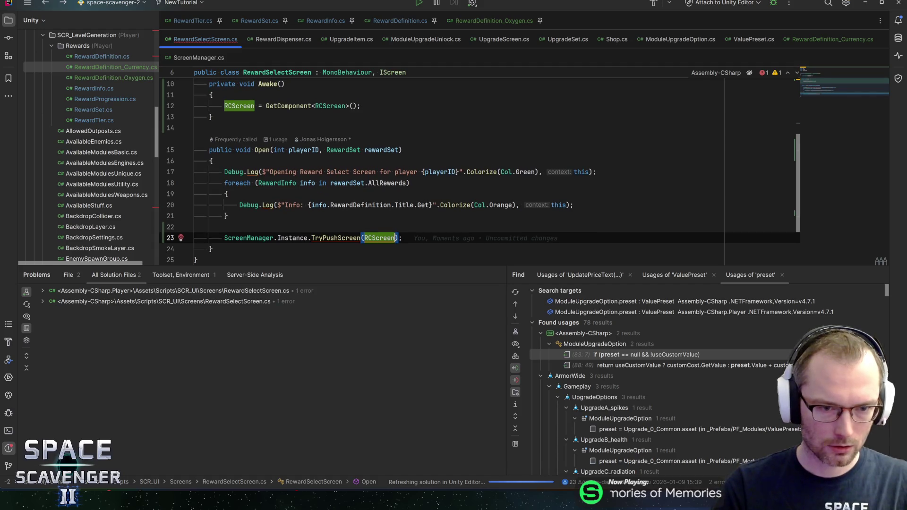
type(", playe")
key("Return")
type(", ")
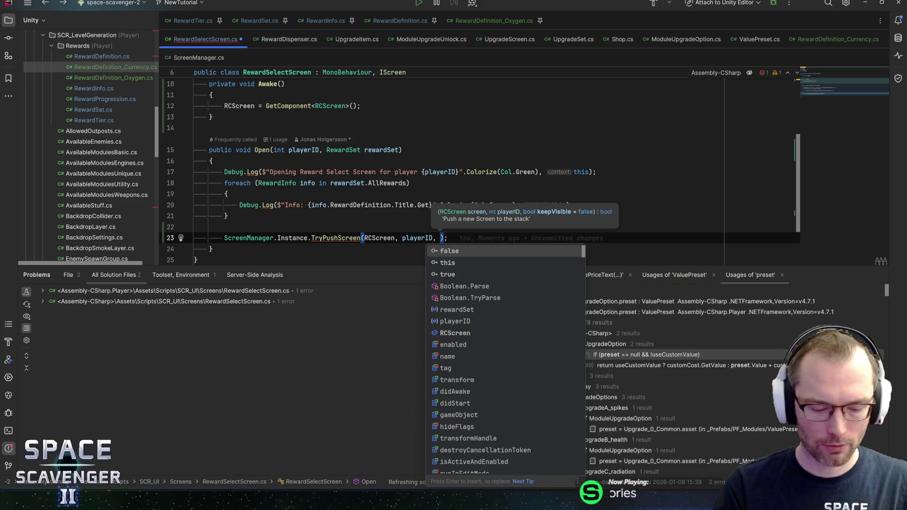
type("fal")
key("Return")
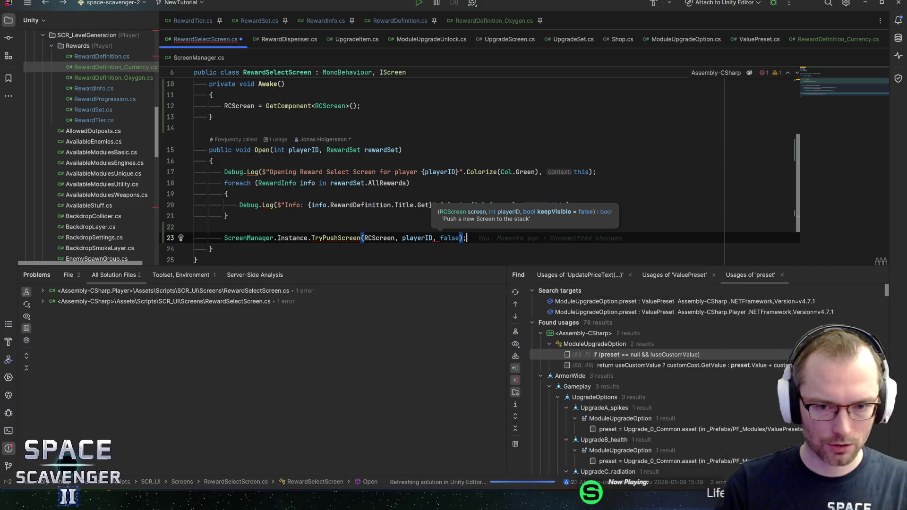
key("End")
Remove the redundant keepVisible false argument via quick-fix and save the script
key("alt+Return")
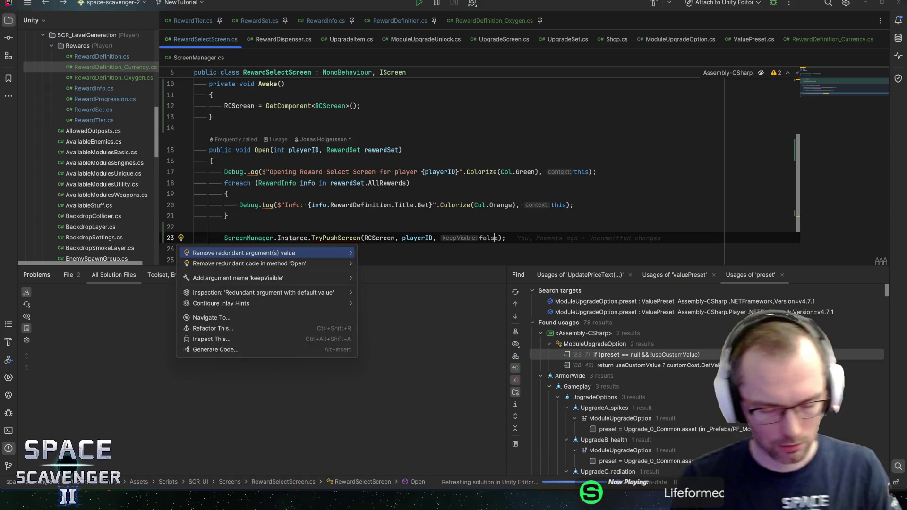
key("Return")
key("ctrl+s")
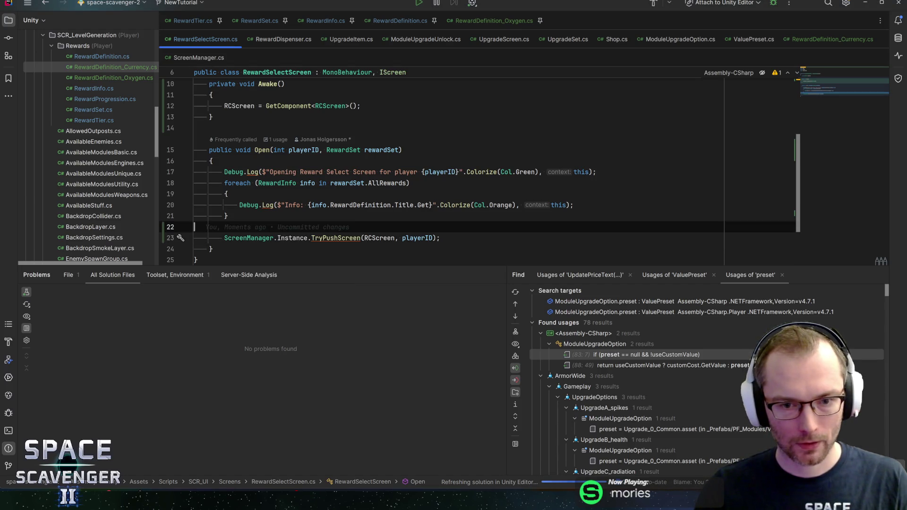
Move through Open's reward logging loop and signature up toward the Awake method
left_click(226, 216)
key("Up")
key("Up")
key("Up")
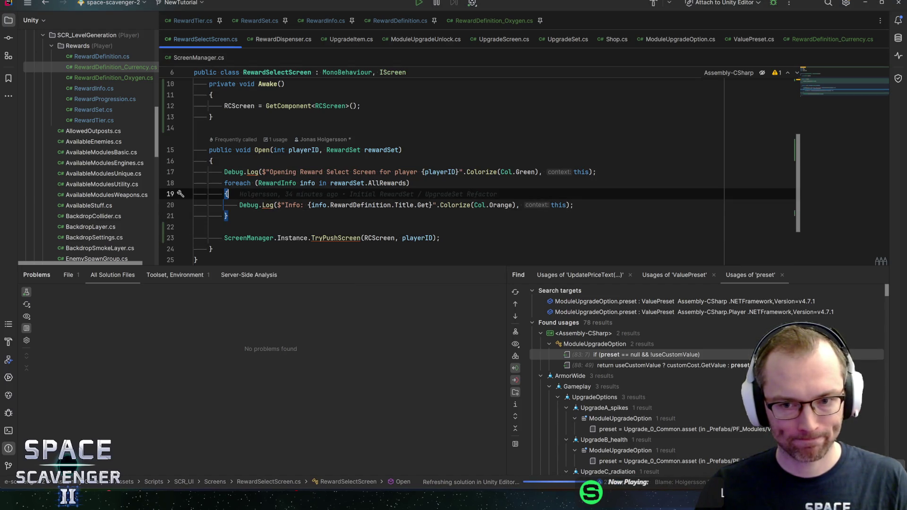
key("End")
left_click(402, 150)
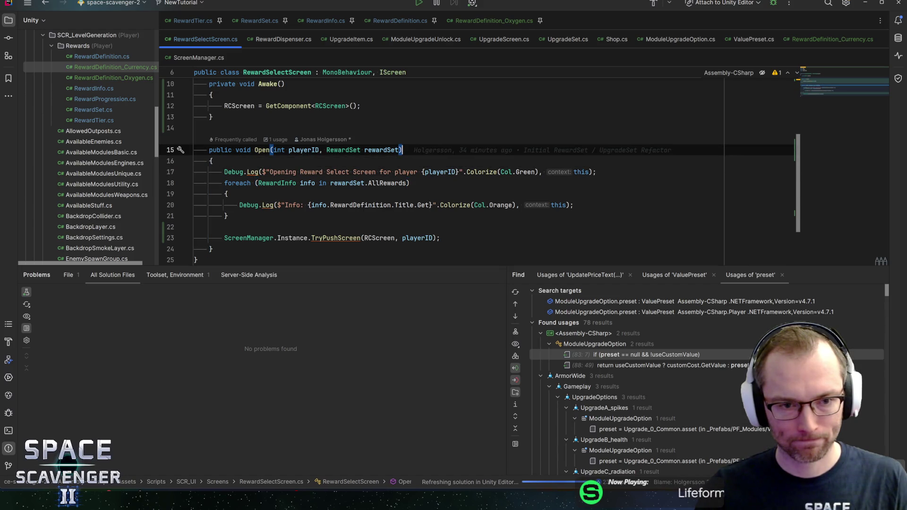
left_click(213, 161)
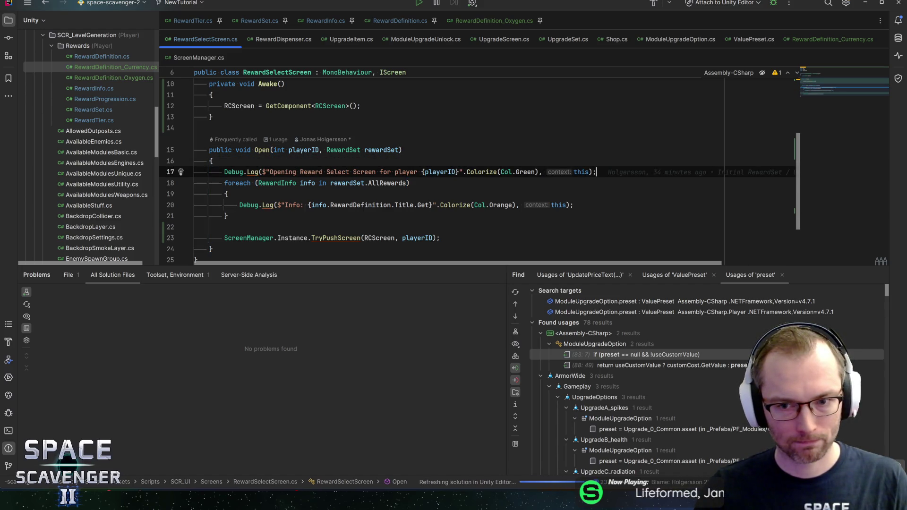
left_click(402, 149)
key("Up")
key("Up")
key("Up")
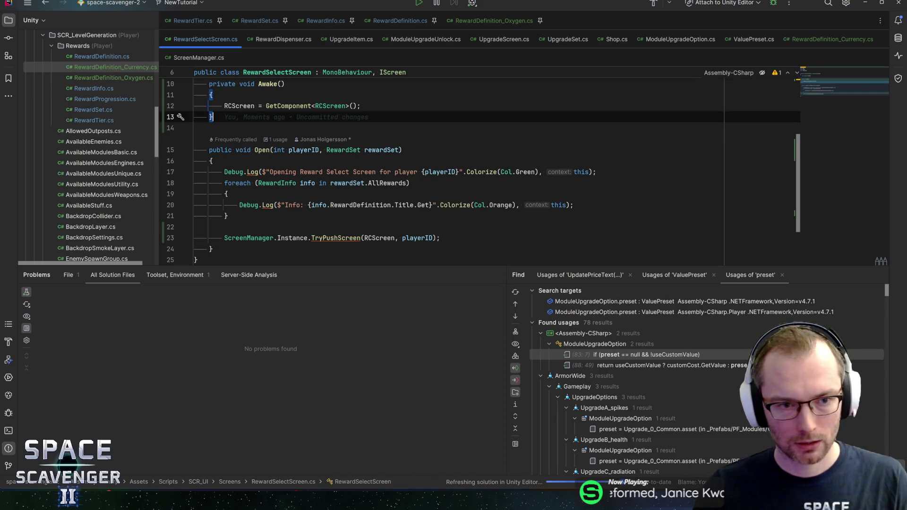
key("Up")
key("Up")
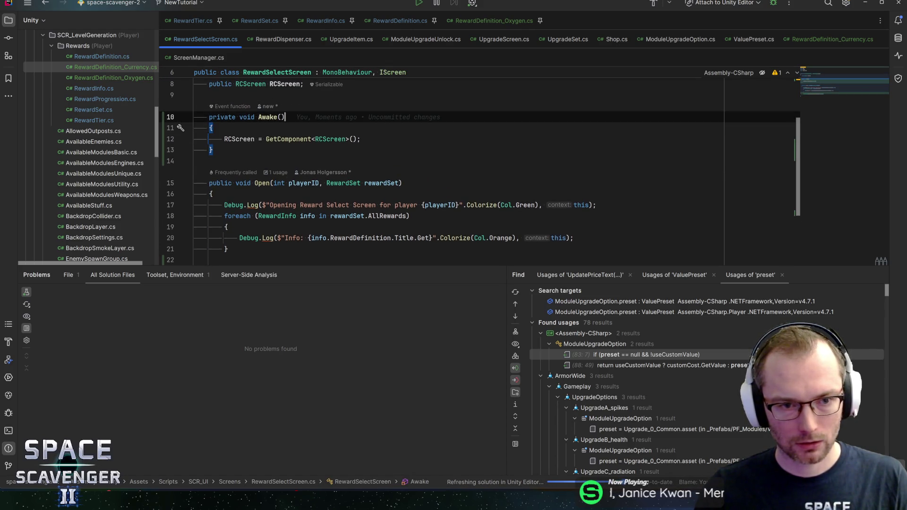
key("Down")
key("Down")
key("Down")
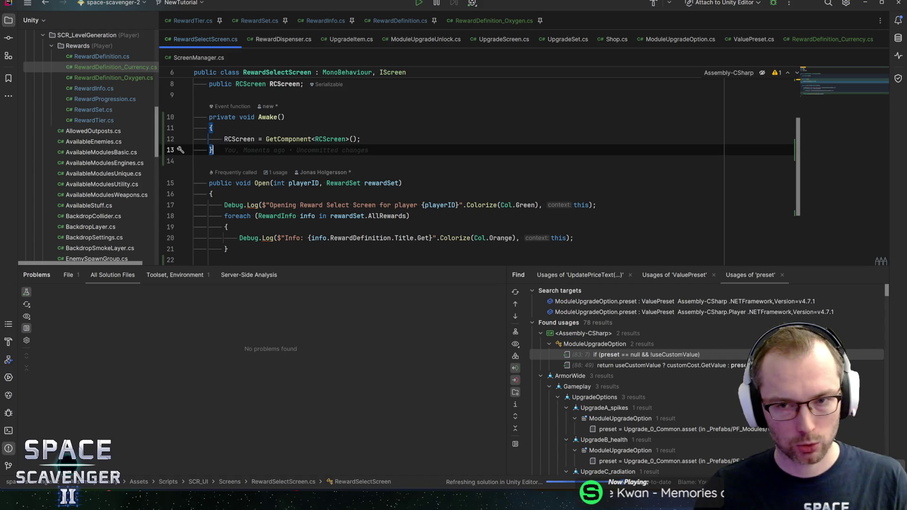
Wrap the TryPushScreen call in an if block that sets isOpen = true
key("Up")
key("Up")
key("Up")
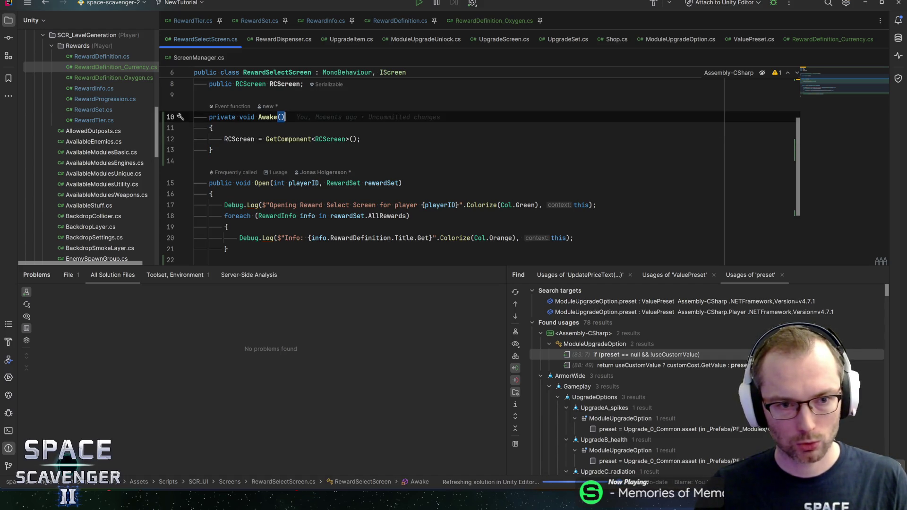
scroll(472, 165, "down", 2)
left_click(440, 205)
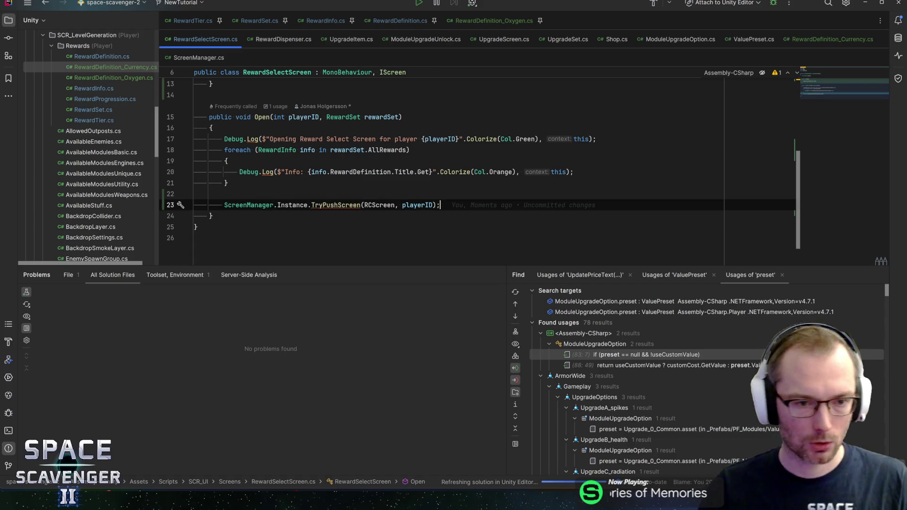
key("Home")
type("if (")
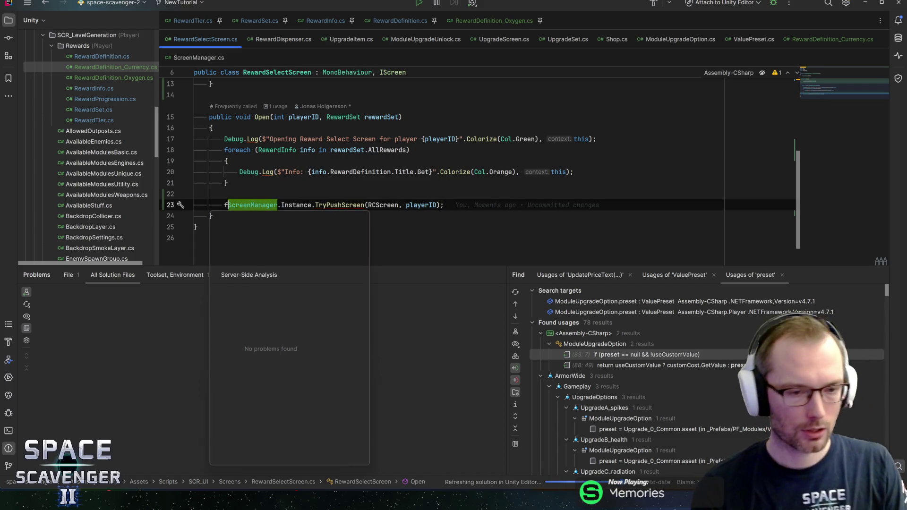
key("Escape")
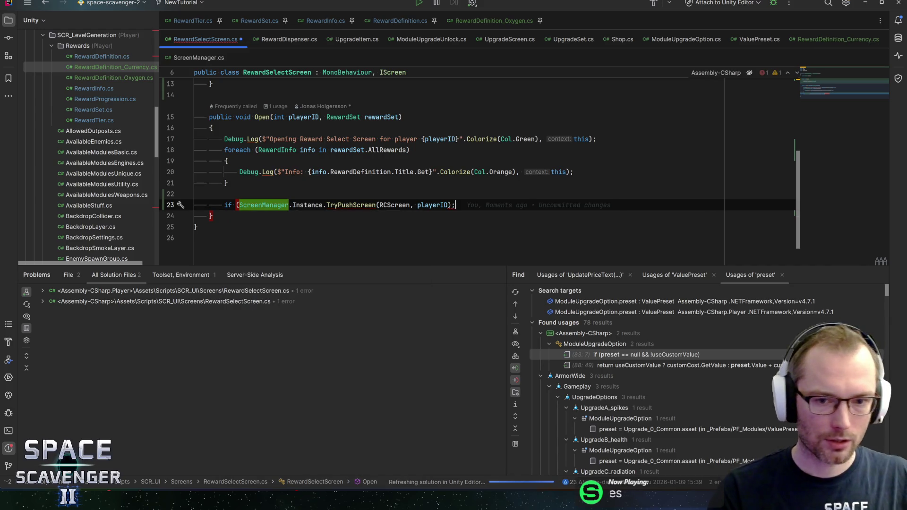
key("End")
key("BackSpace")
type(")")
key("Return")
type("{")
key("Return")
type("i")
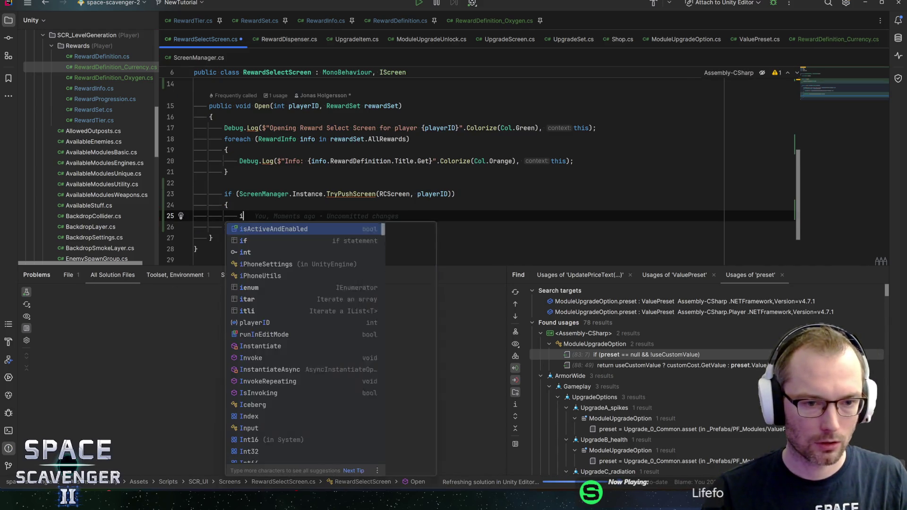
type("sOpen = true;")
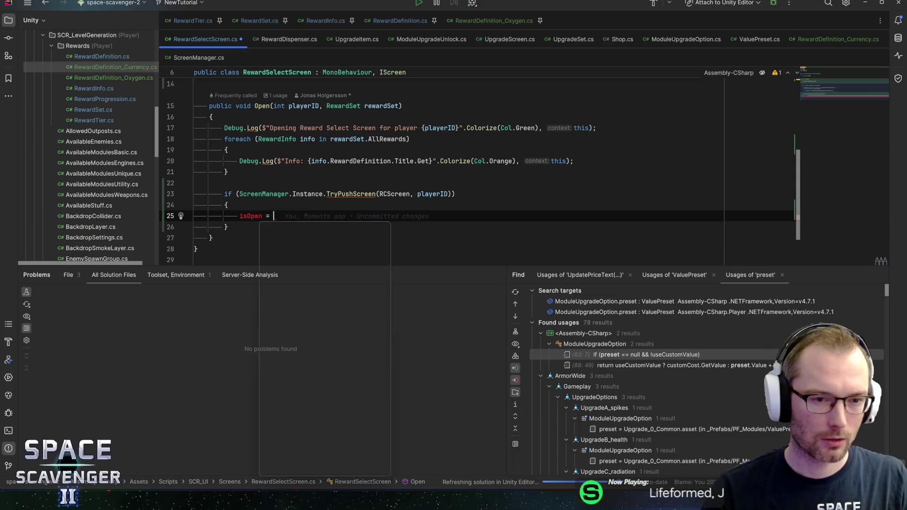
Declare private bool isOpen; below the RCScreen field and save
key("Up")
key("Up")
key("Up")
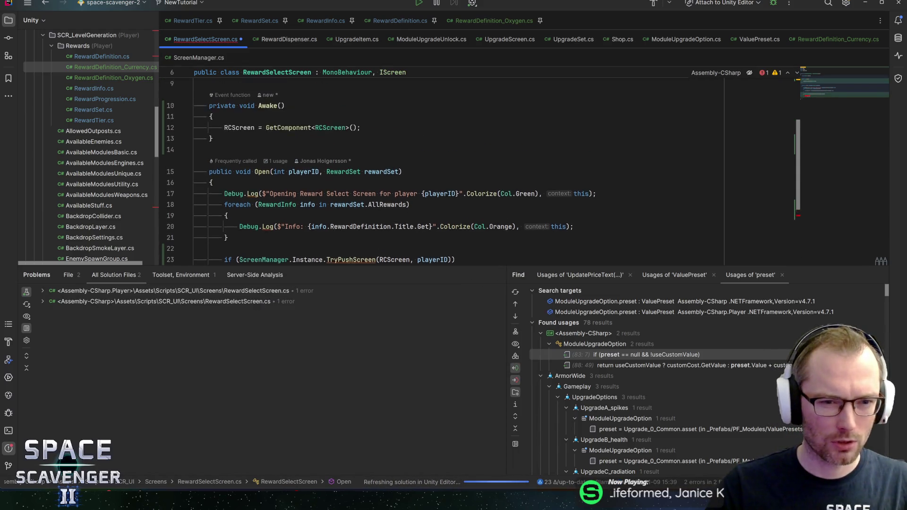
key("Down")
key("End")
key("Return")
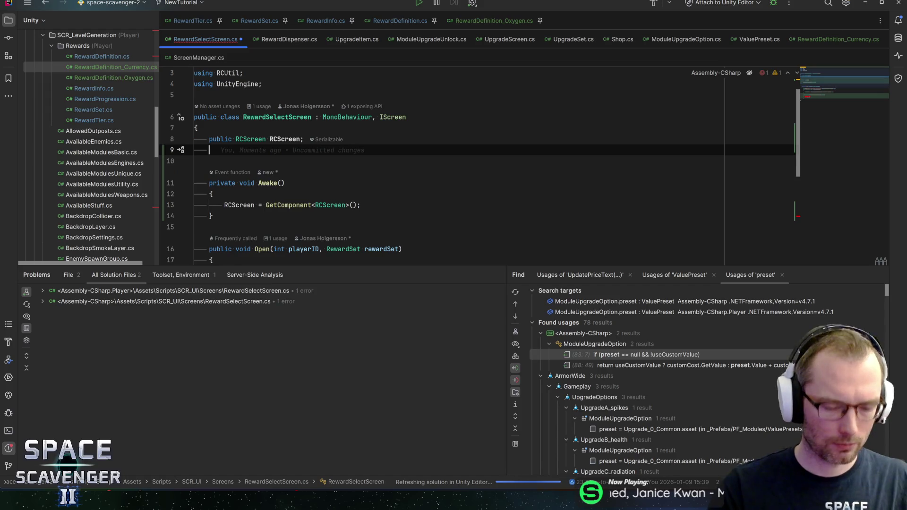
type("private bool isOpen;")
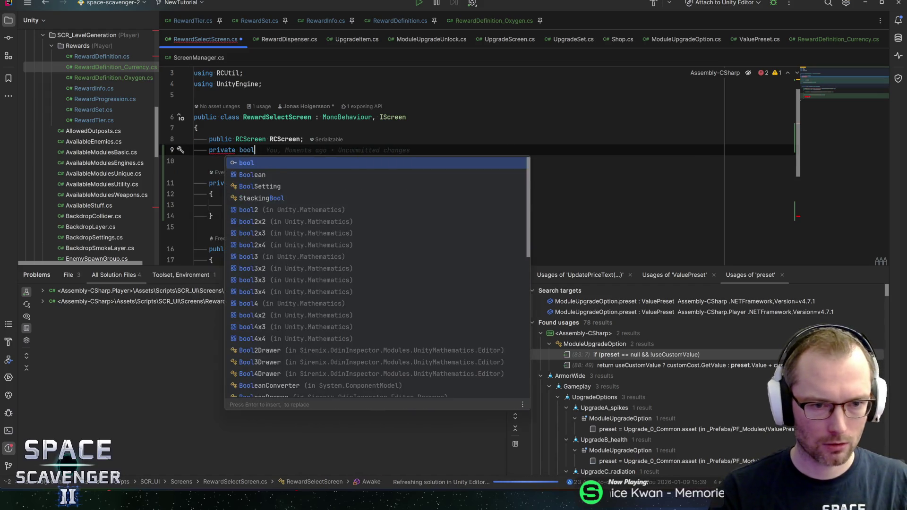
key("ctrl+s")
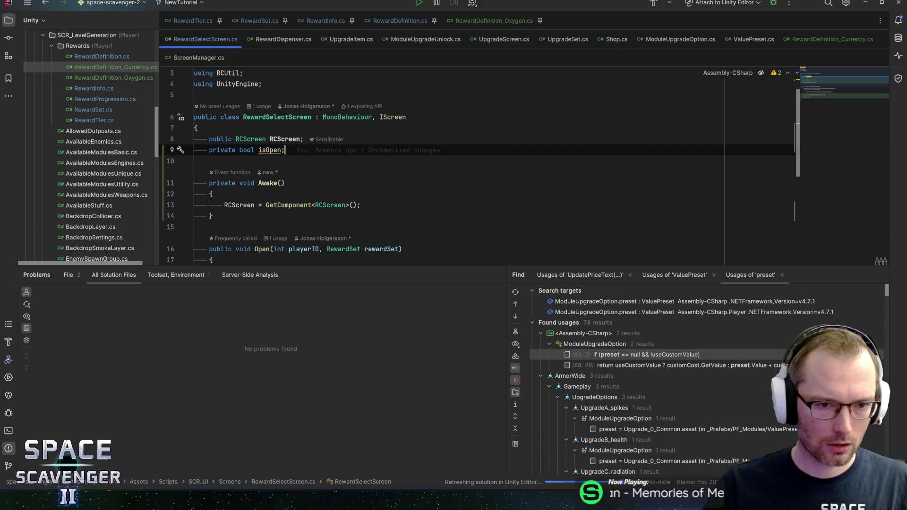
Generate an OnPopped method setting isOpen = false after Open, then switch to Unity
scroll(473, 166, "down", 5)
left_click(214, 183)
key("Return")
key("Return")
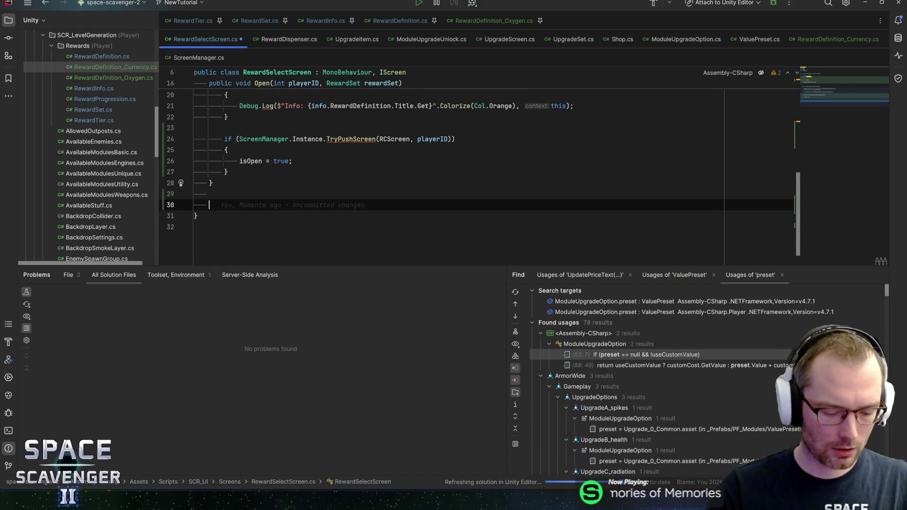
type("onpopp")
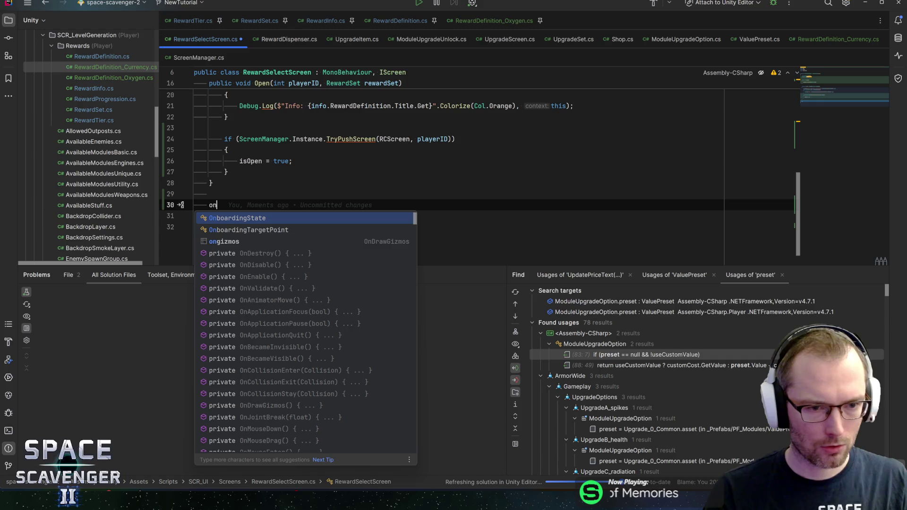
key("Down")
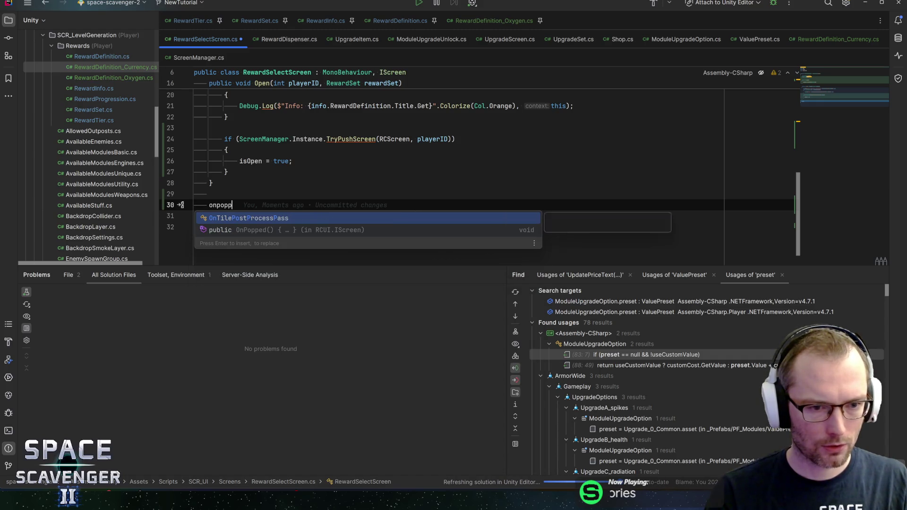
key("Return")
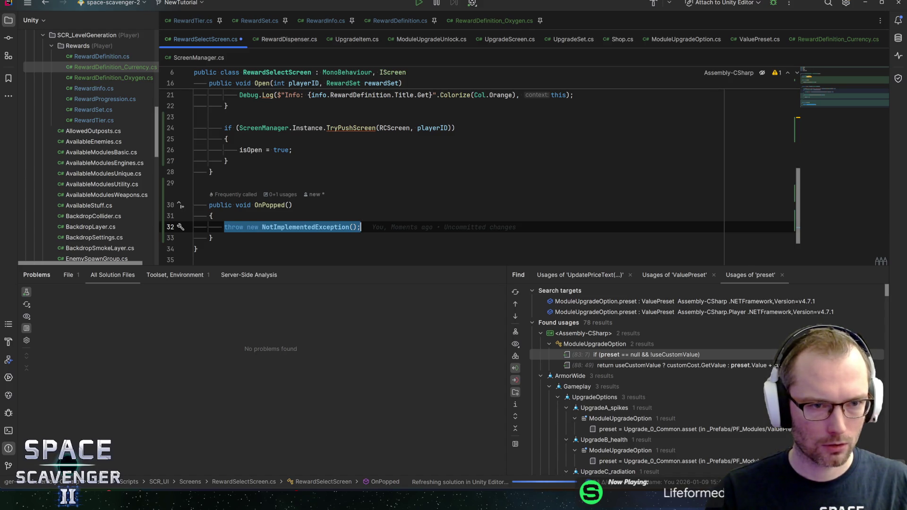
key("BackSpace")
type("isOpen =fal")
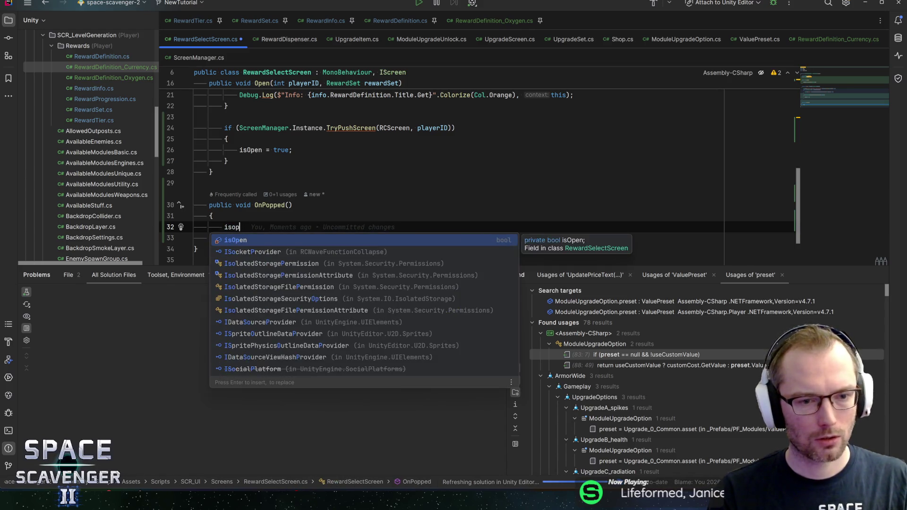
key("Return")
type(";")
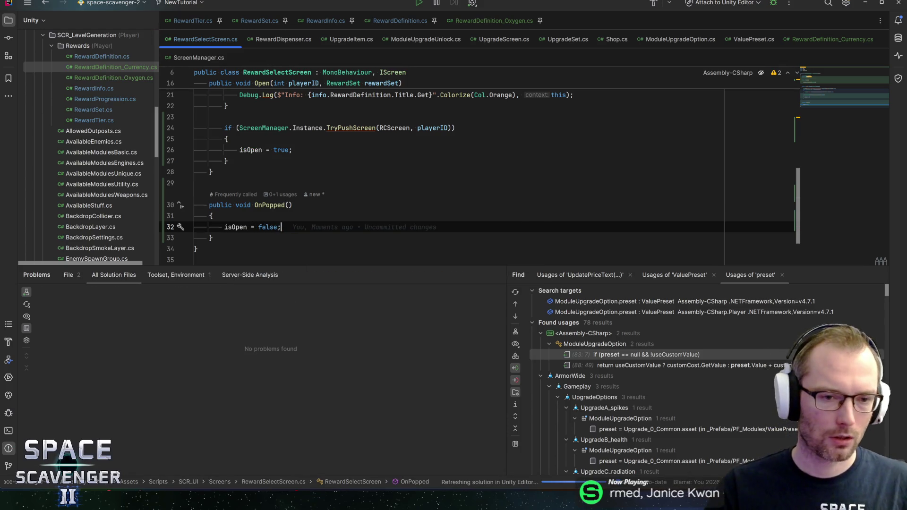
key("alt+Tab")
key("alt+Tab")
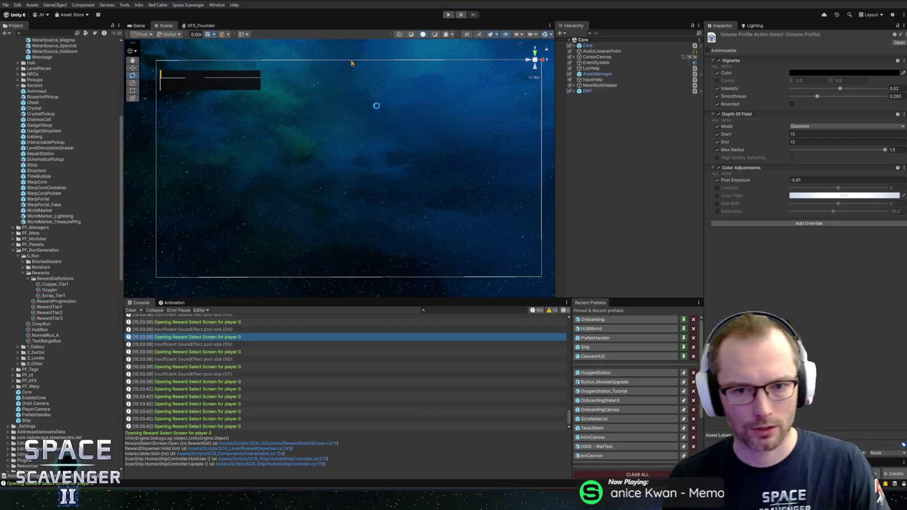
Let Unity recompile, then scroll RewardSelectScreen.cs in Rider to show isOpen, Awake and Open
key("alt+Tab")
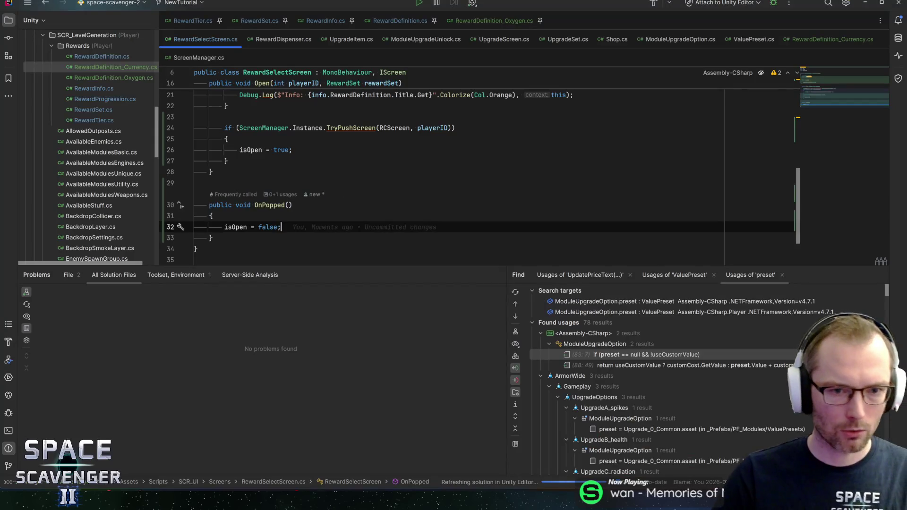
scroll(481, 174, "up", 1)
key("alt+Tab")
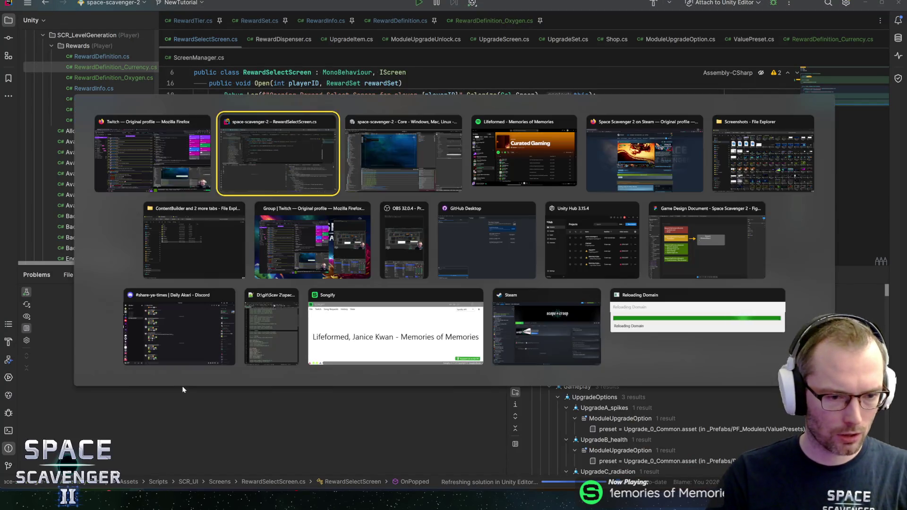
key("alt+Tab")
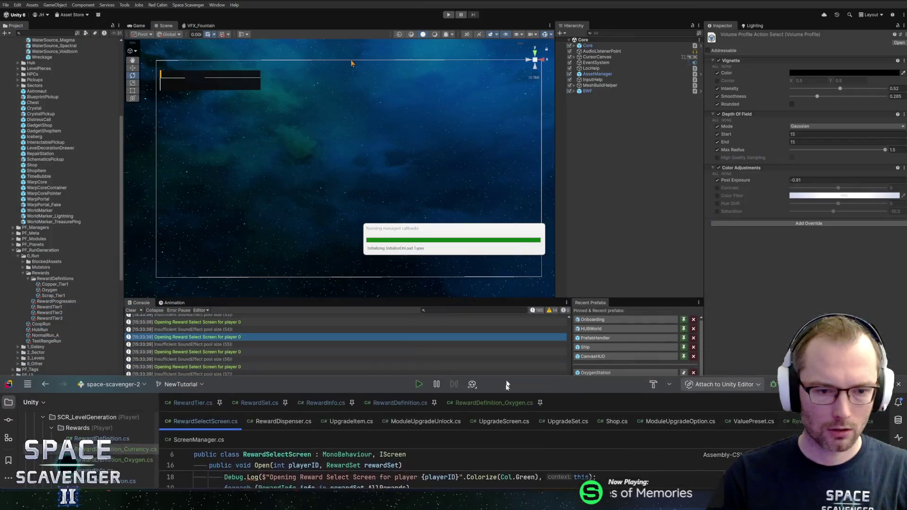
key("alt+Tab")
scroll(472, 165, "down", 3)
scroll(472, 165, "up", 5)
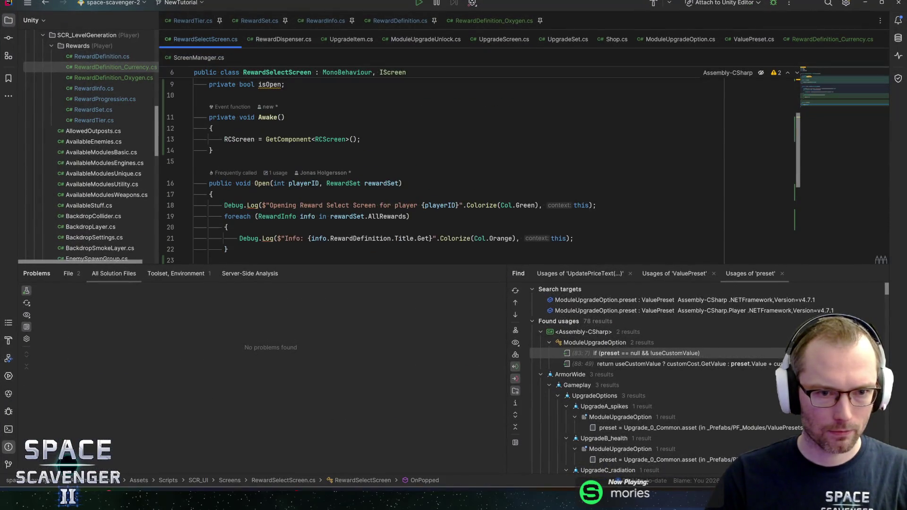
Jump to the RewardSet class from Open's parameter and find usages of AllRewards
left_click(345, 183)
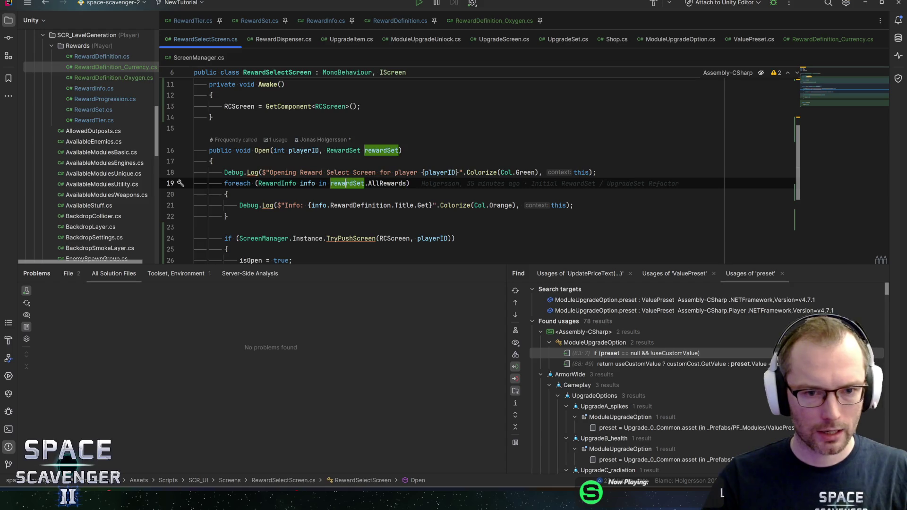
left_click(365, 150)
left_click(345, 150)
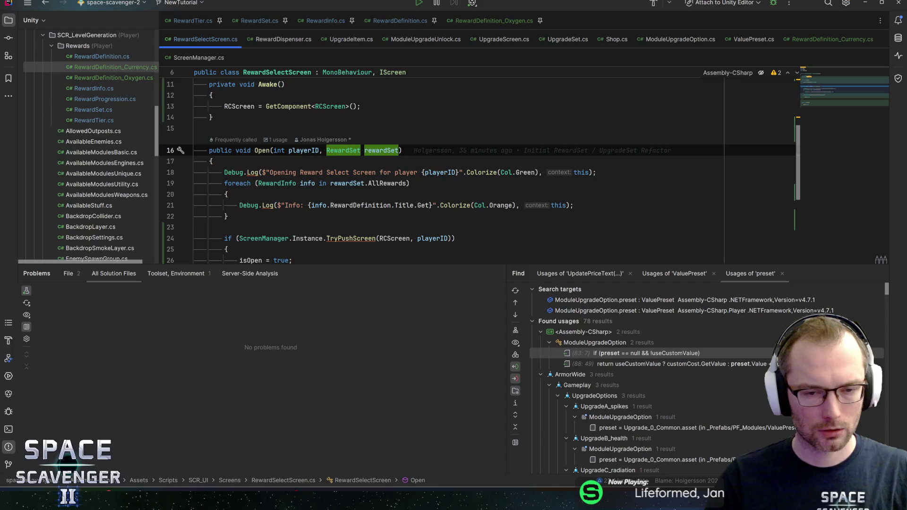
key("ctrl+b")
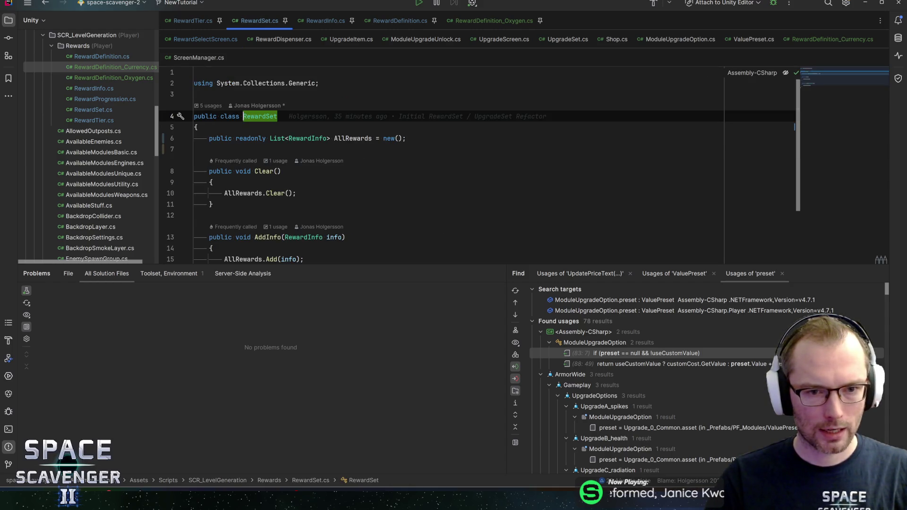
left_click(352, 138)
key("alt+F7")
scroll(473, 165, "down", 1)
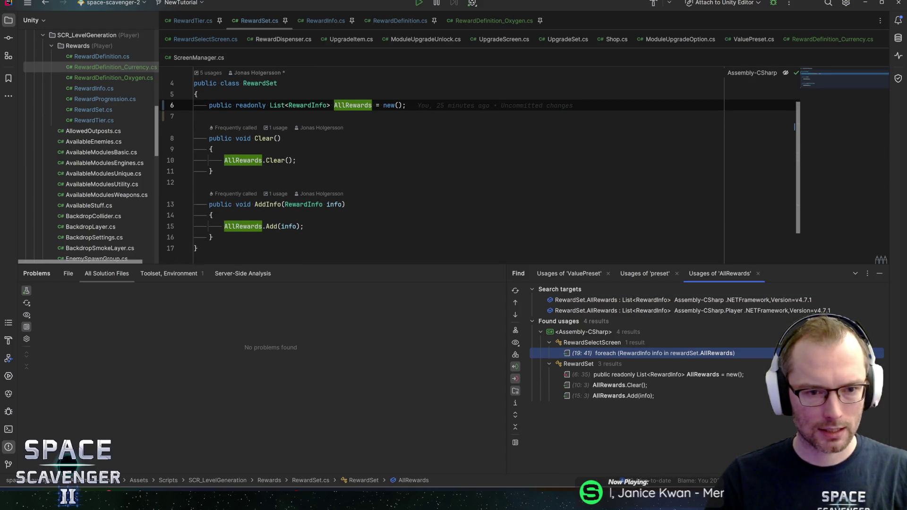
Go to where AddInfo is called and highlight the rewardSets and info variables there
left_click(265, 204)
key("ctrl+b")
scroll(473, 180, "up", 1)
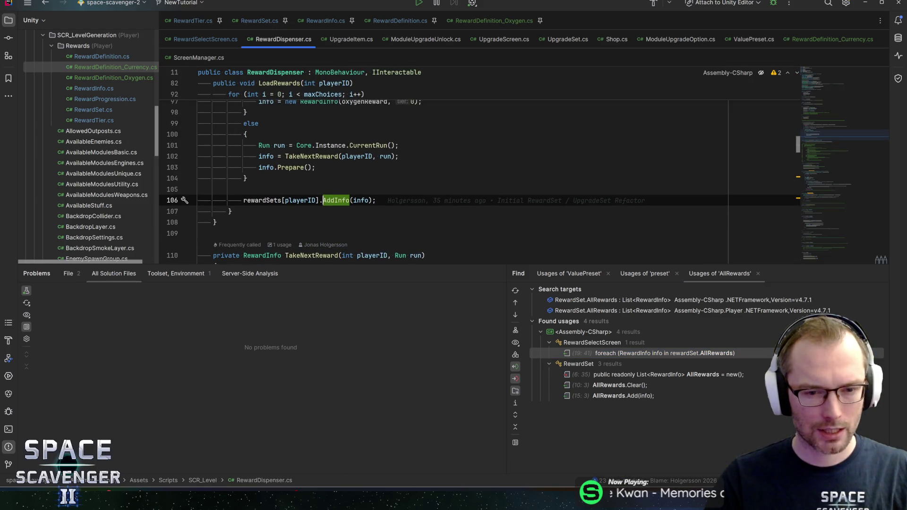
left_click_drag(333, 265, 333, 361)
scroll(425, 213, "up", 4)
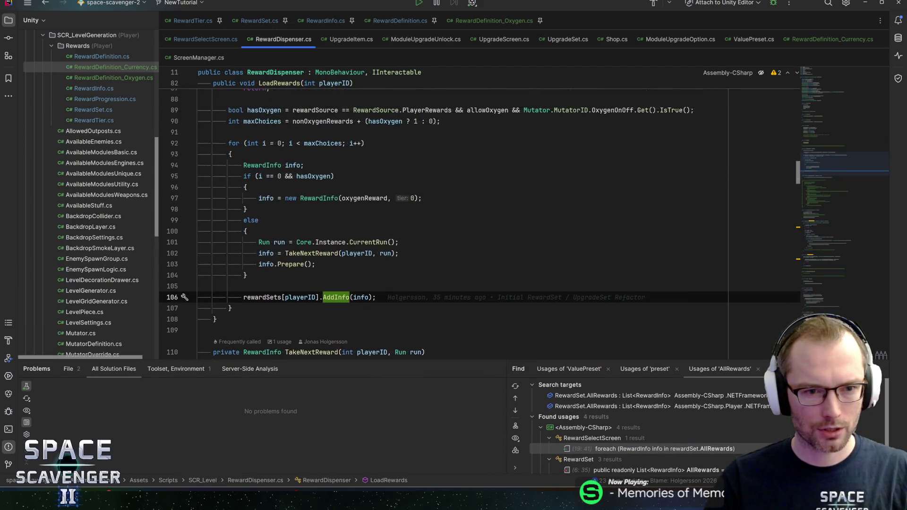
left_click(260, 312)
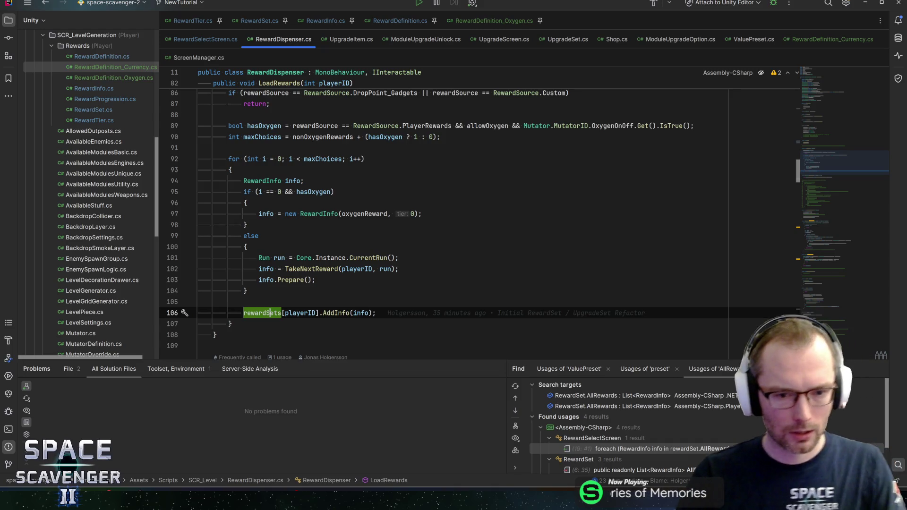
left_click(364, 313)
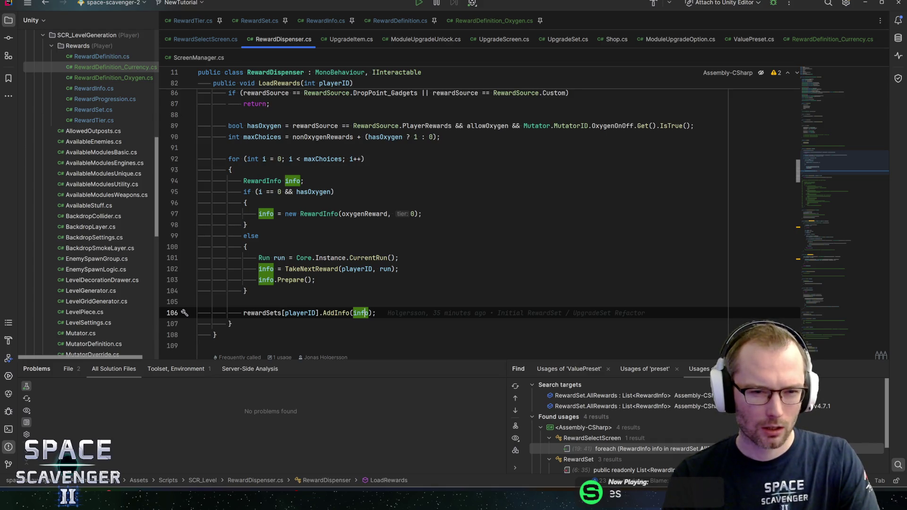
Set a breakpoint on LoadRewards' for loop at line 92 and open its LoadRewards(0) call in Start
left_click(273, 159)
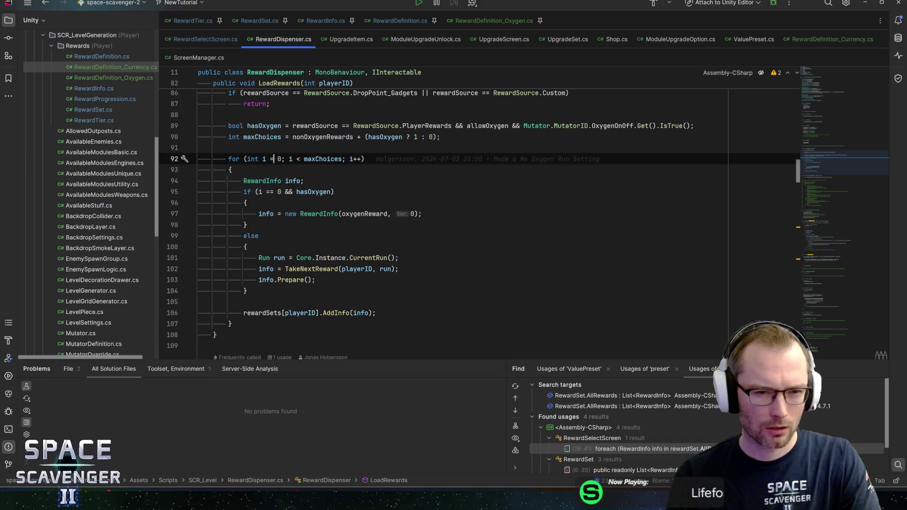
key("F9")
scroll(472, 212, "up", 2)
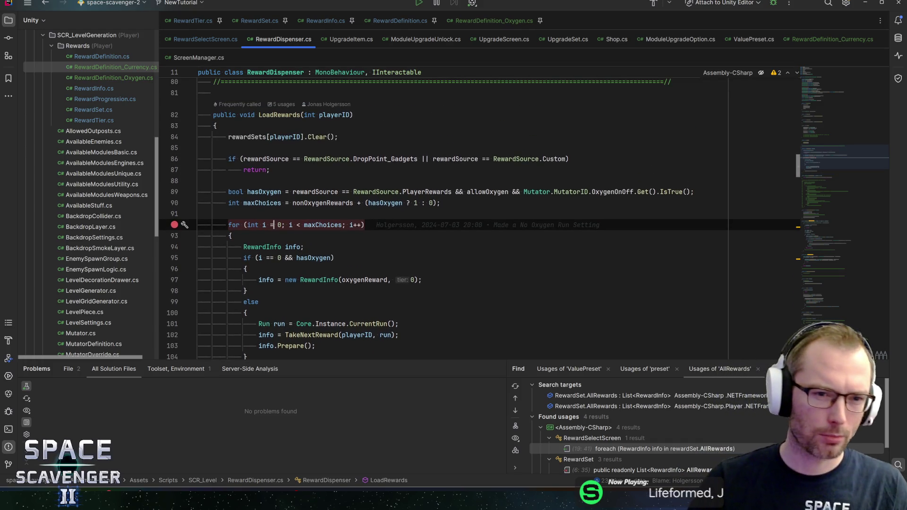
left_click(279, 114)
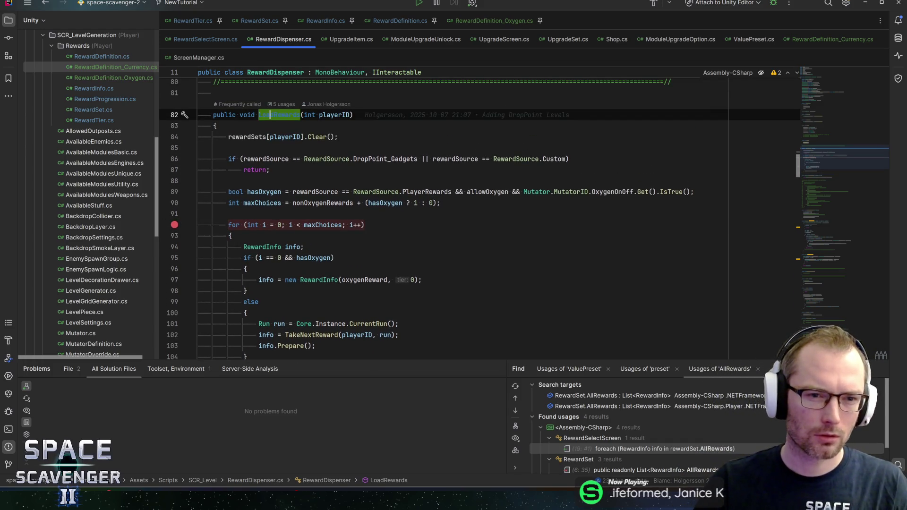
key("alt+F7")
double_click(610, 446)
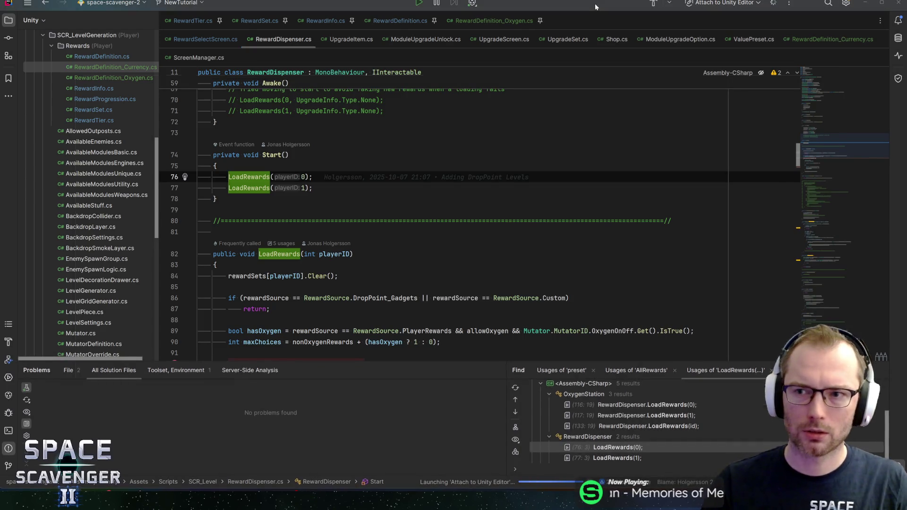
Enter play mode in Unity with Rider's debugger attached, hitting the OnboardingTargetArrow breakpoint
key("alt+Tab")
key("Tab")
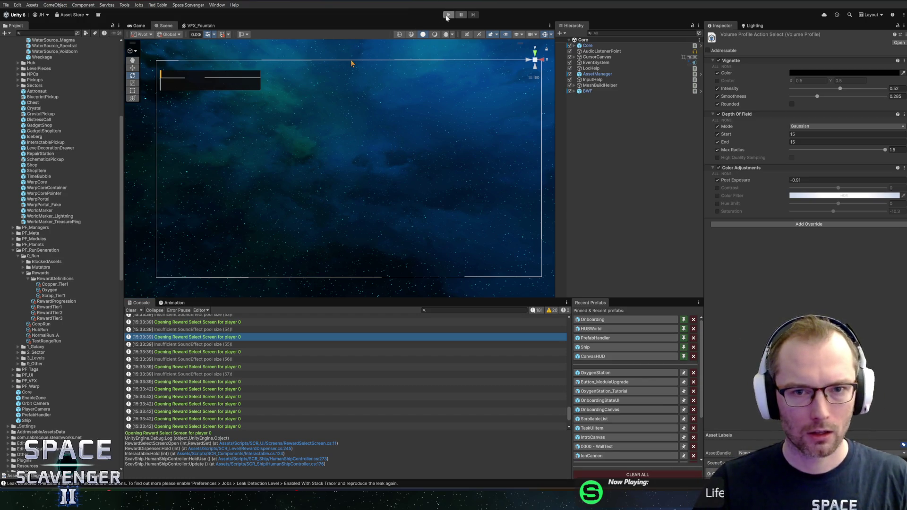
left_click(447, 16)
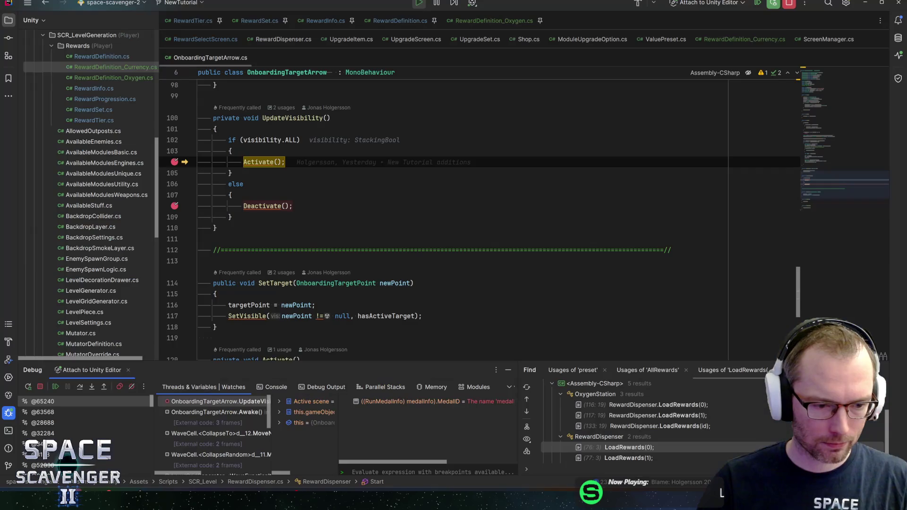
Remove the breakpoints on lines 104 and 107 and widen the threads, frames and variables panes
key("F5")
left_click(255, 162)
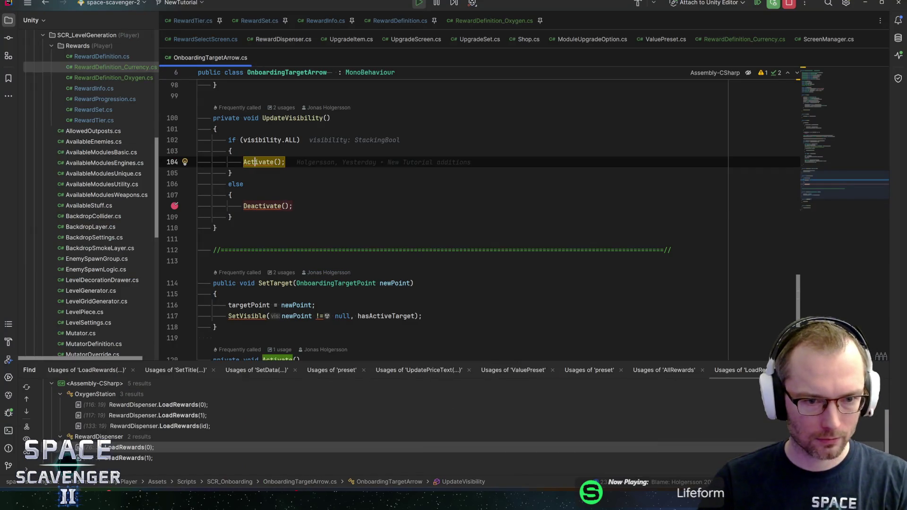
left_click(280, 206)
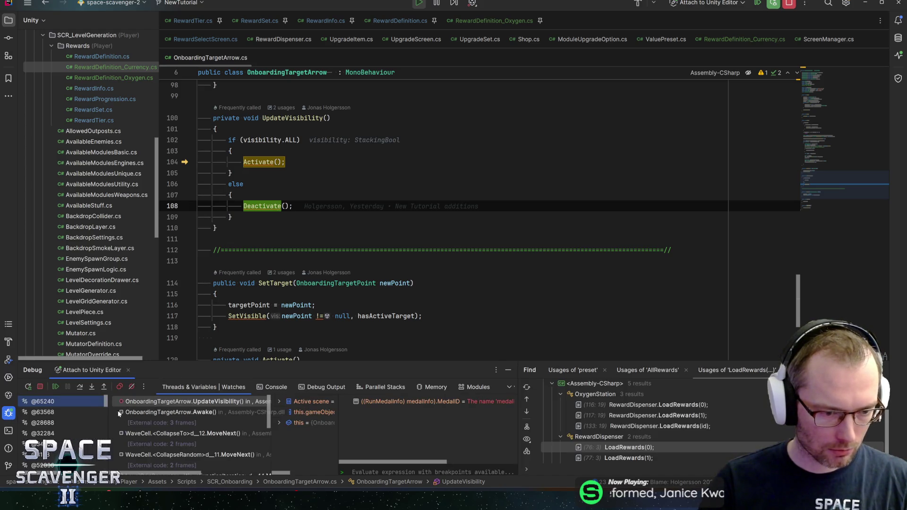
left_click_drag(119, 414, 149, 414)
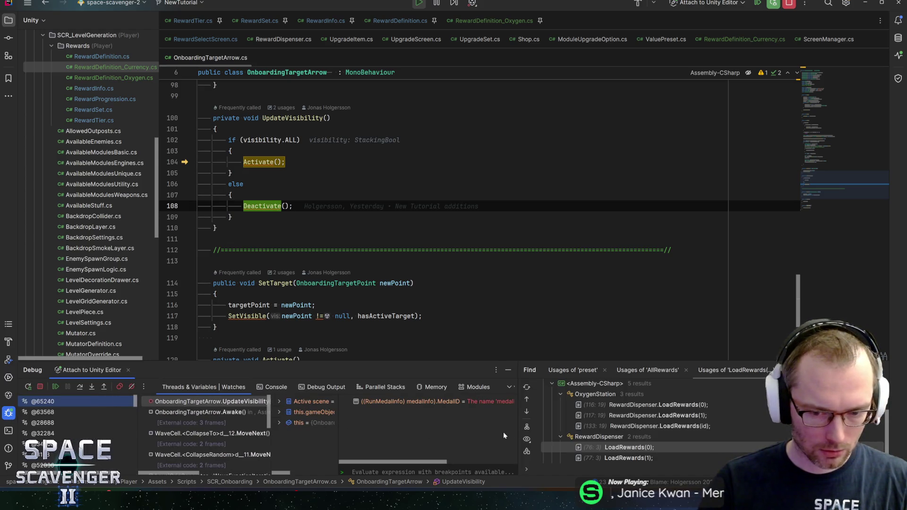
left_click_drag(519, 437, 611, 435)
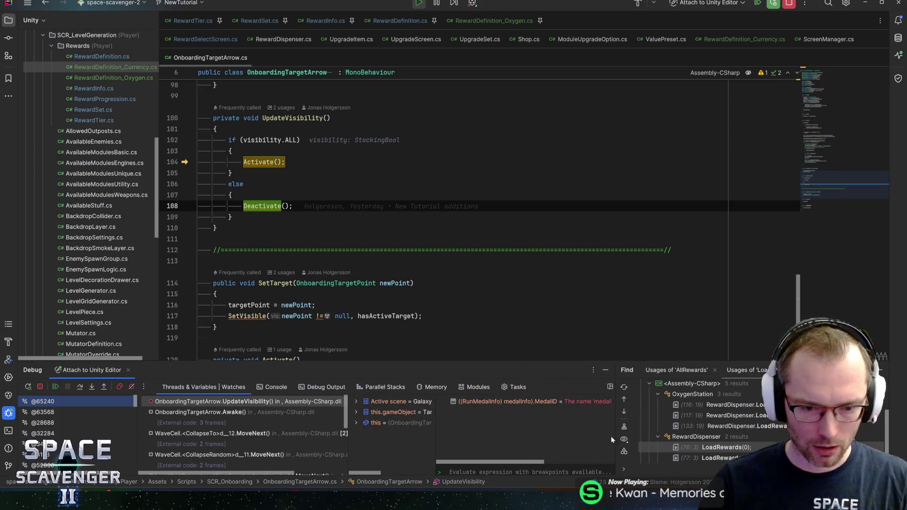
mouse_move(346, 448)
left_mouse_down()
mouse_move(329, 444)
mouse_move(477, 445)
left_mouse_up()
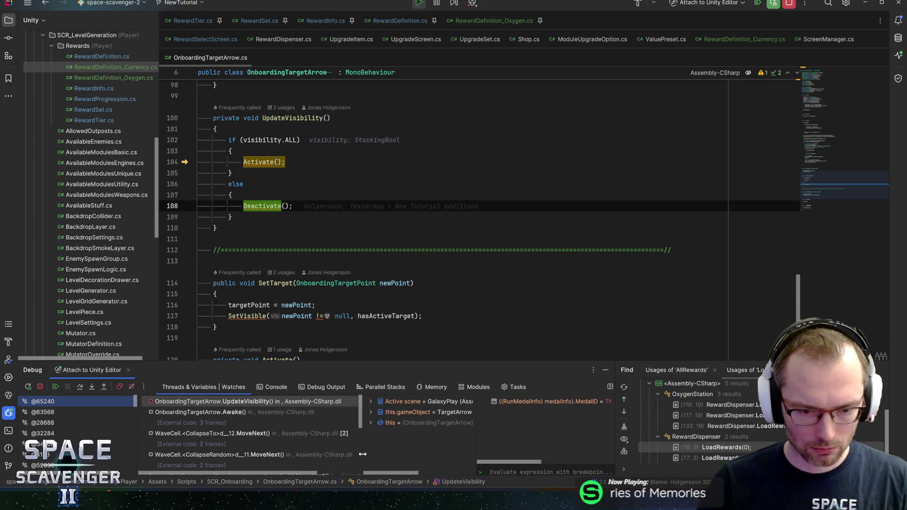
left_click_drag(363, 454, 347, 453)
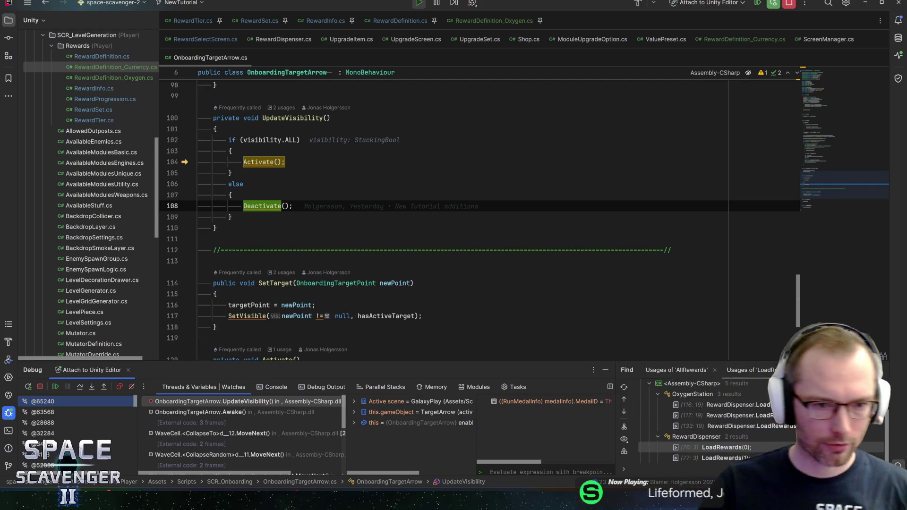
Resume the game past the Activate breakpoint and return to Unity running Combat Training
left_click(275, 162)
key("F9")
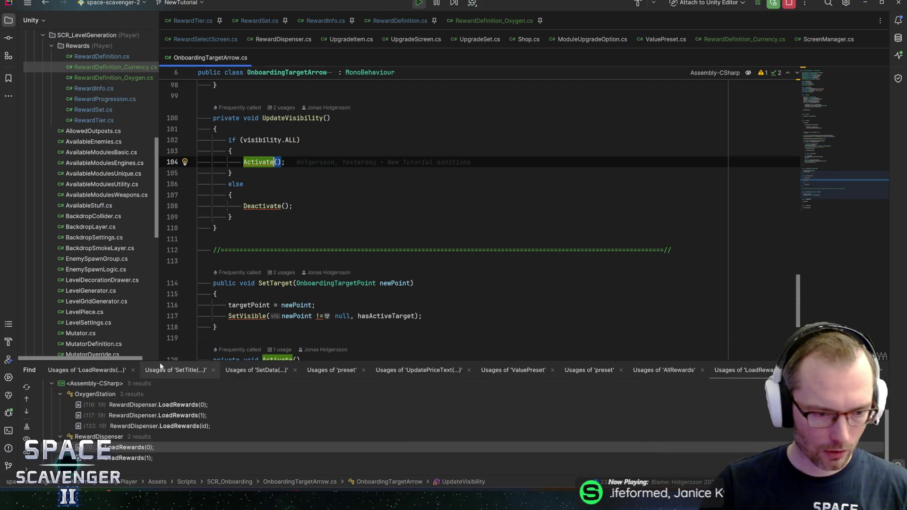
key("alt+Tab")
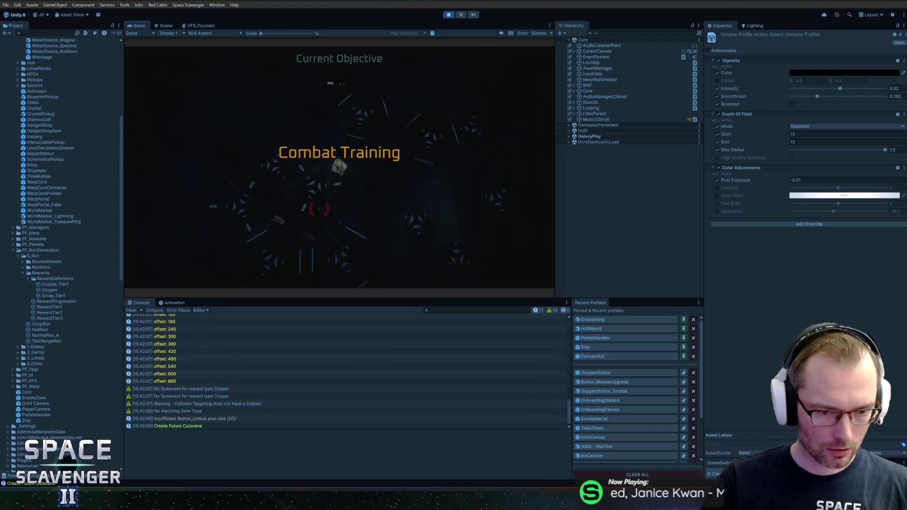